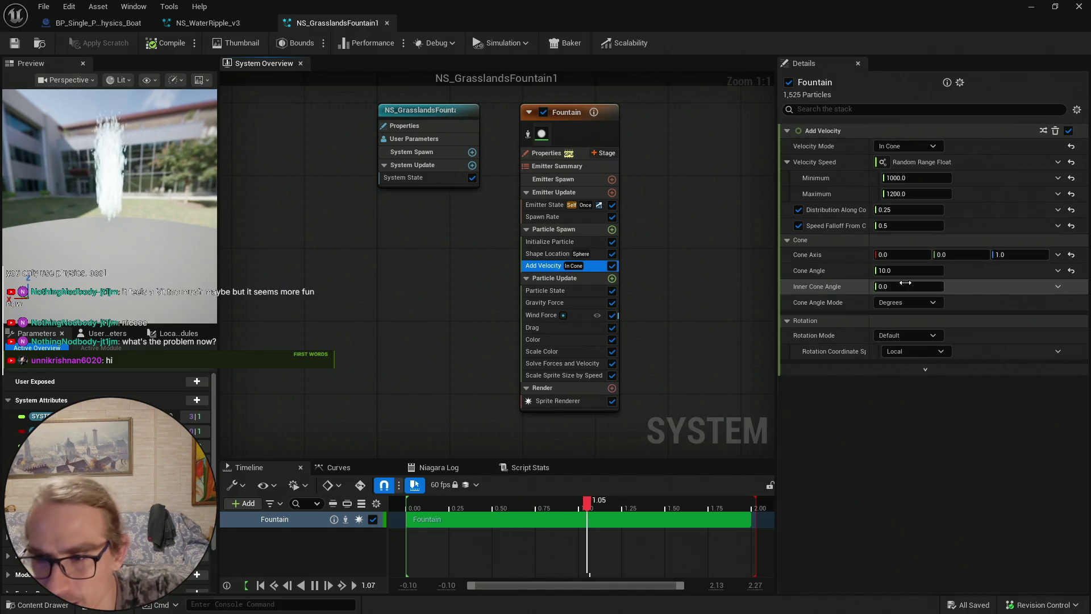
# Widen the Add Velocity cone angle, trying values of 20 and then 45 degrees
pyautogui.moveTo(898, 271); pyautogui.dragTo(909, 271)
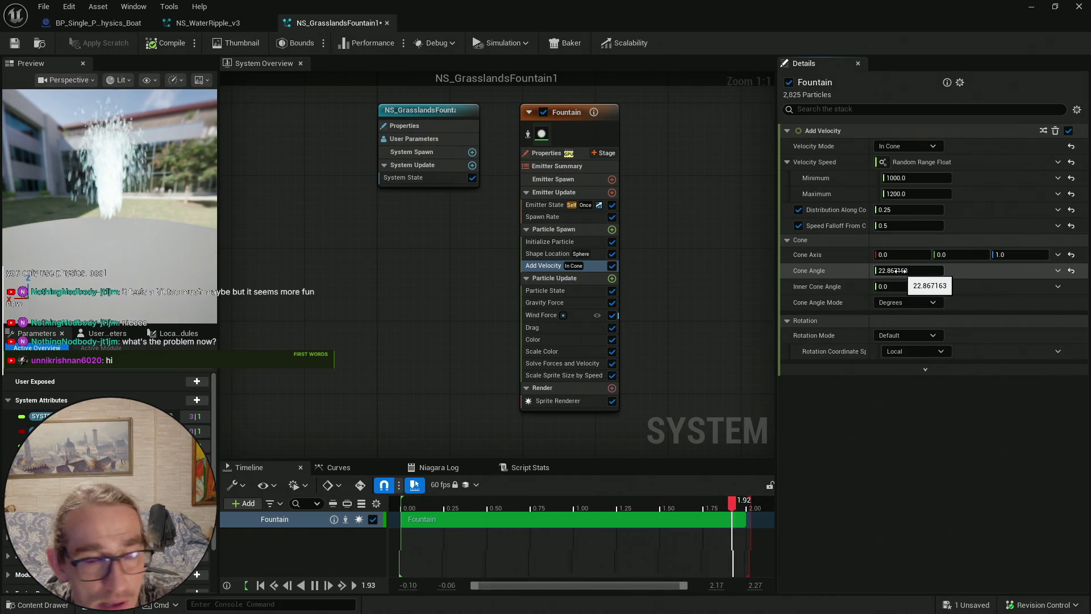
pyautogui.moveTo(897, 271); pyautogui.dragTo(899, 271)
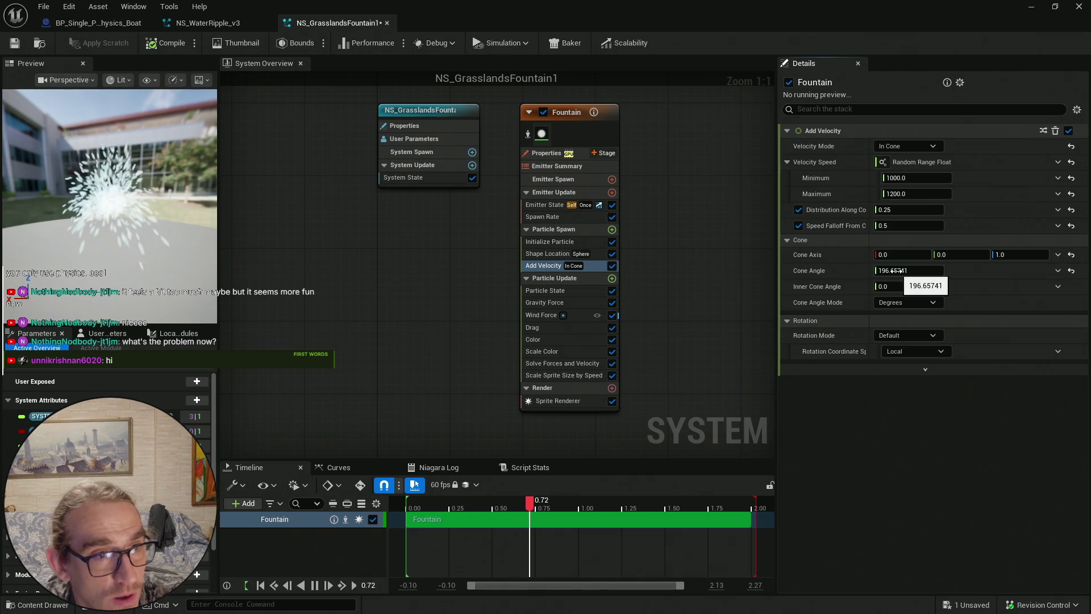
pyautogui.click(916, 271)
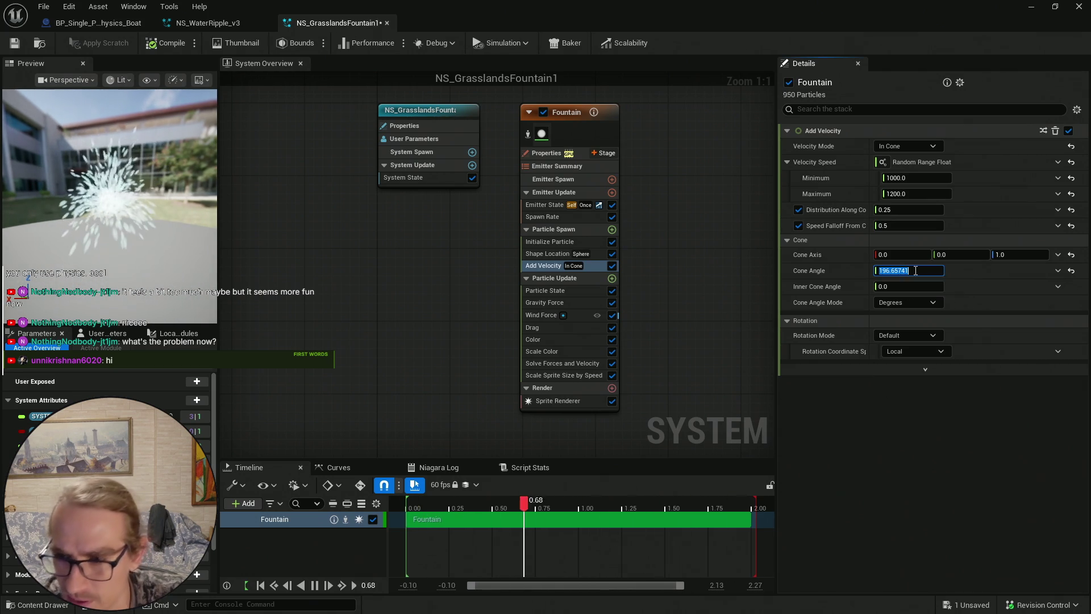
pyautogui.write('20')
pyautogui.press('Return')
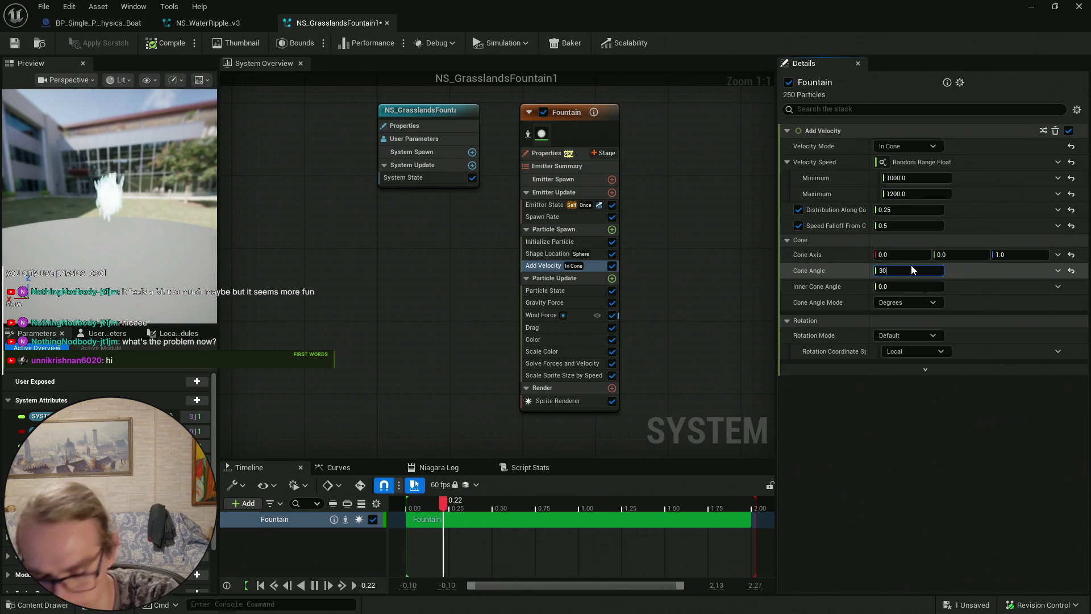
pyautogui.write('45')
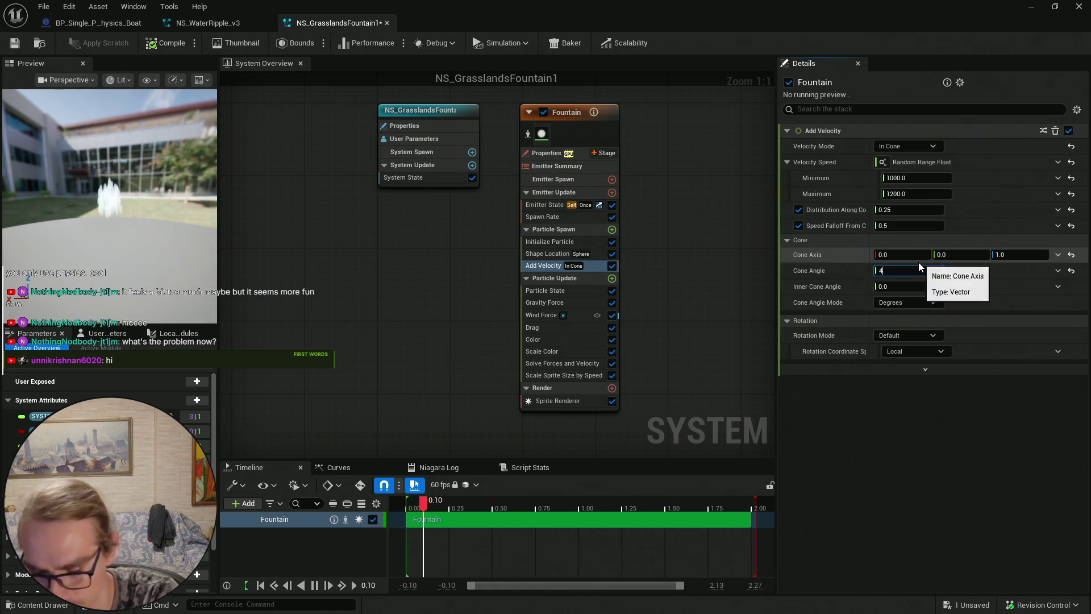
pyautogui.press('Return')
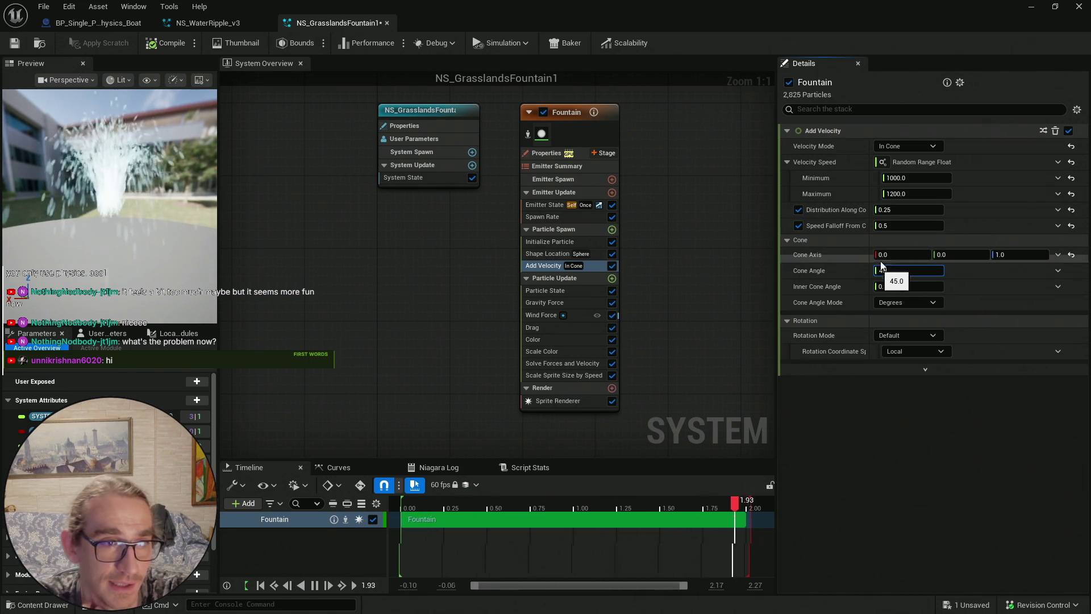
# Correct the cone angle to 40 degrees and save the Fountain system
pyautogui.press('BackSpace')
pyautogui.write('0')
pyautogui.press('Return')
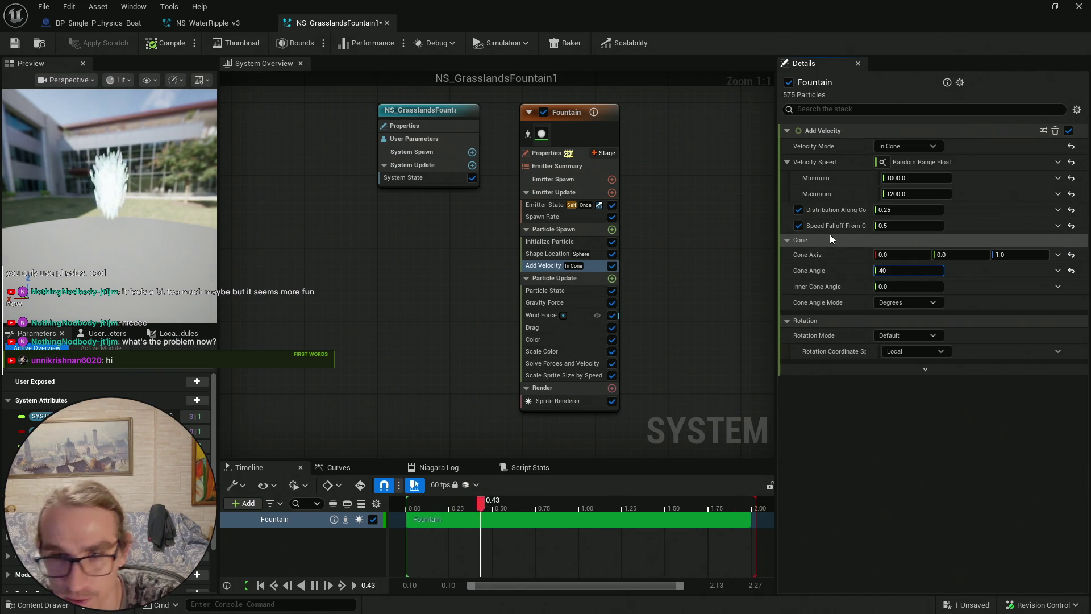
pyautogui.click(14, 43)
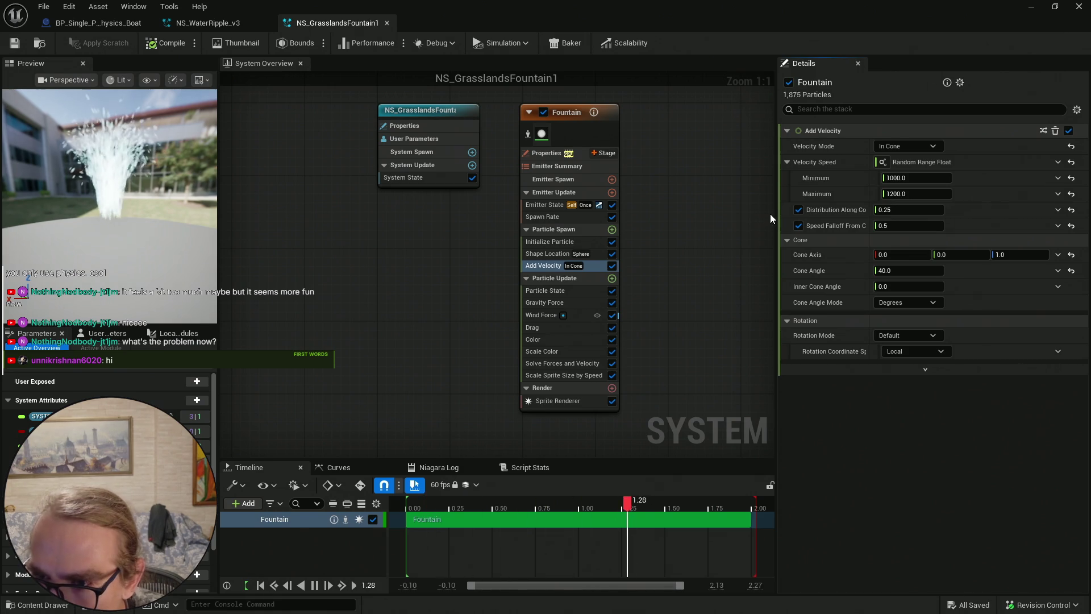
pyautogui.click(930, 178)
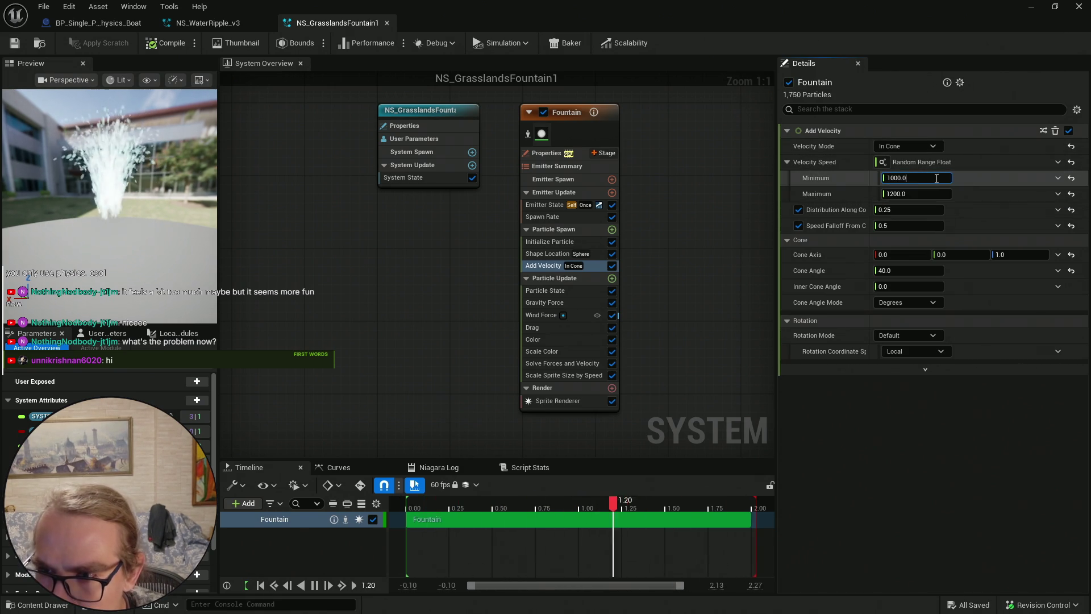
# Set Velocity Speed to minimum 2000 and maximum 2400, then save the system
pyautogui.write('2000')
pyautogui.press('Return')
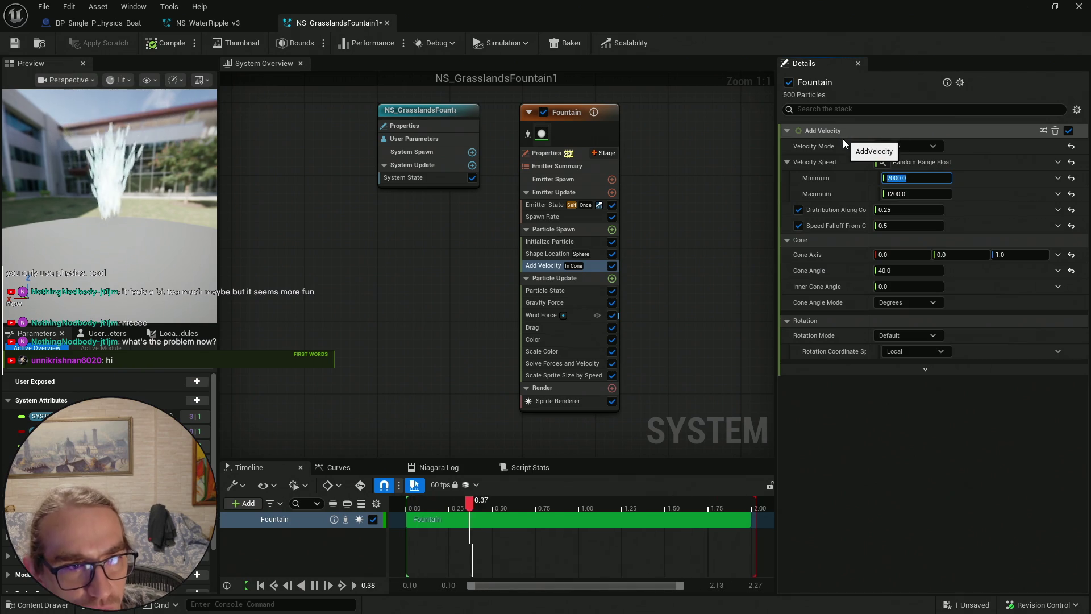
pyautogui.click(937, 194)
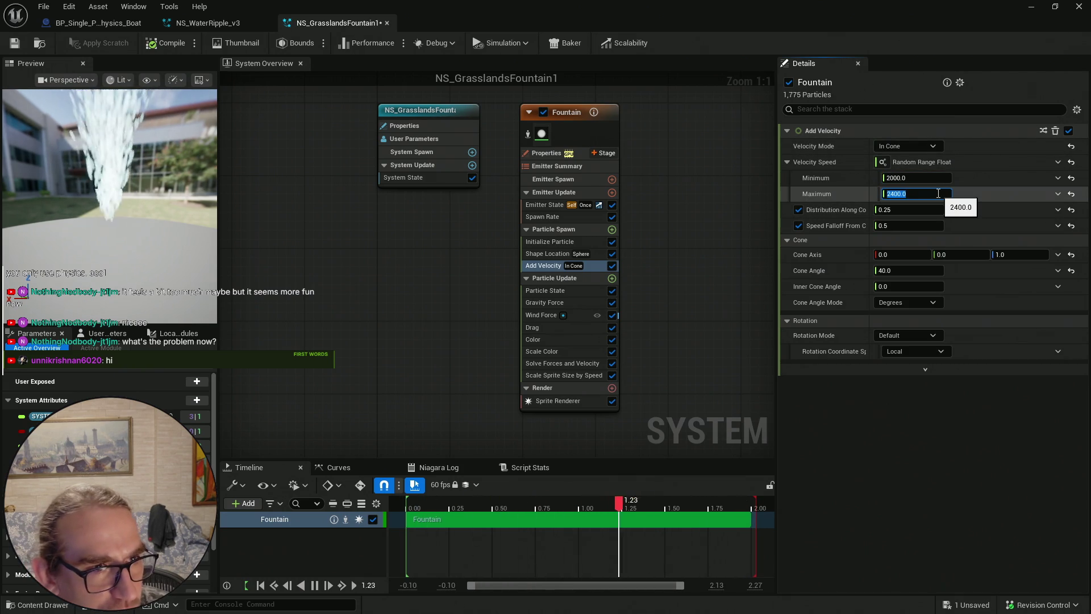
pyautogui.write('2400')
pyautogui.press('Return')
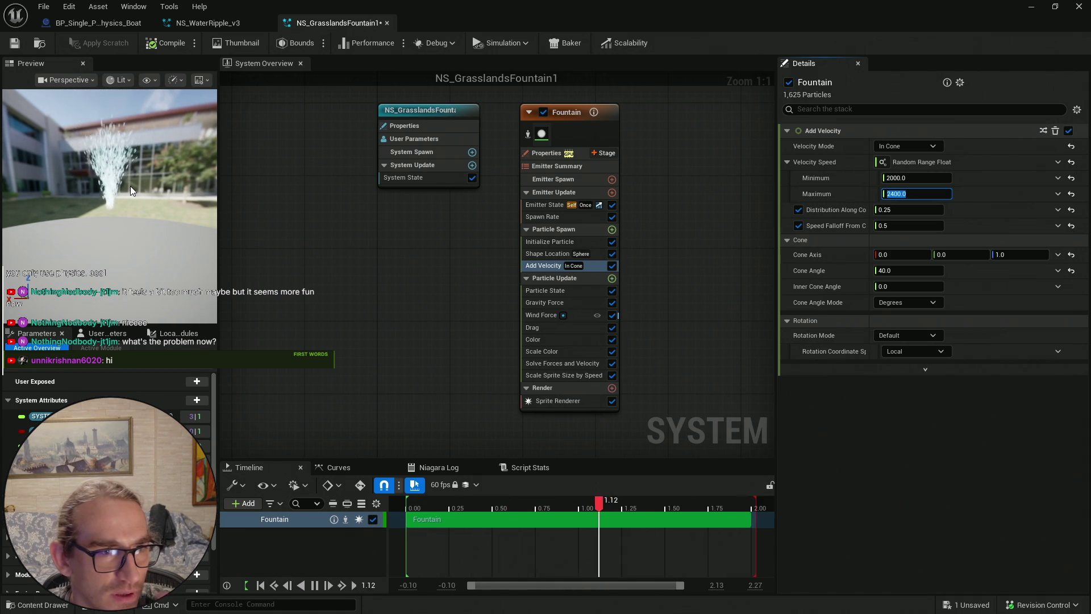
pyautogui.press('Return')
pyautogui.click(15, 44)
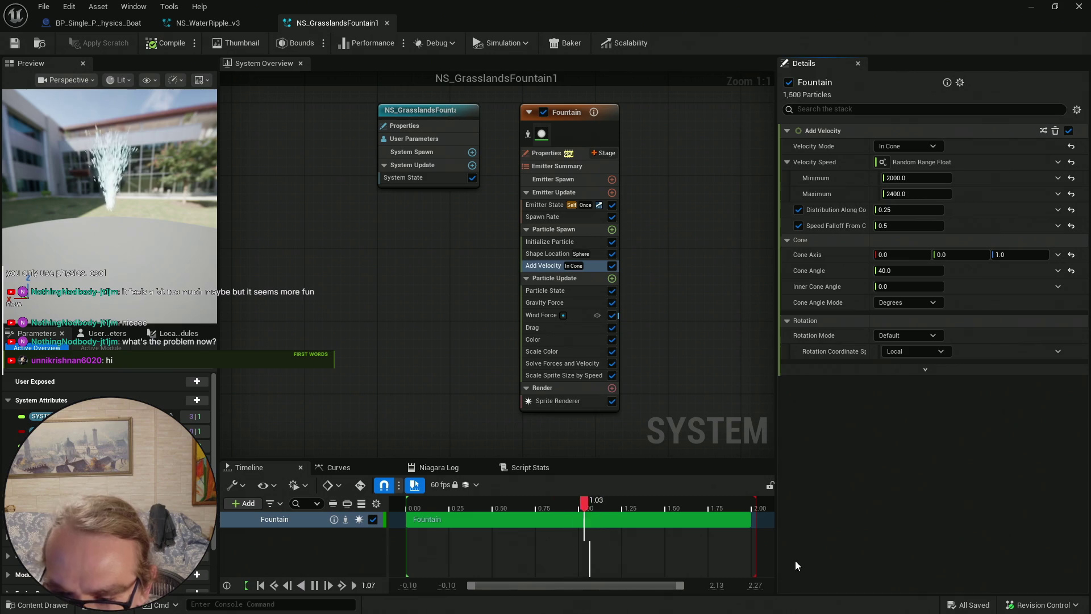
# Try shortening the Fountain's timeline range to about one second and replay the preview
pyautogui.click(503, 500)
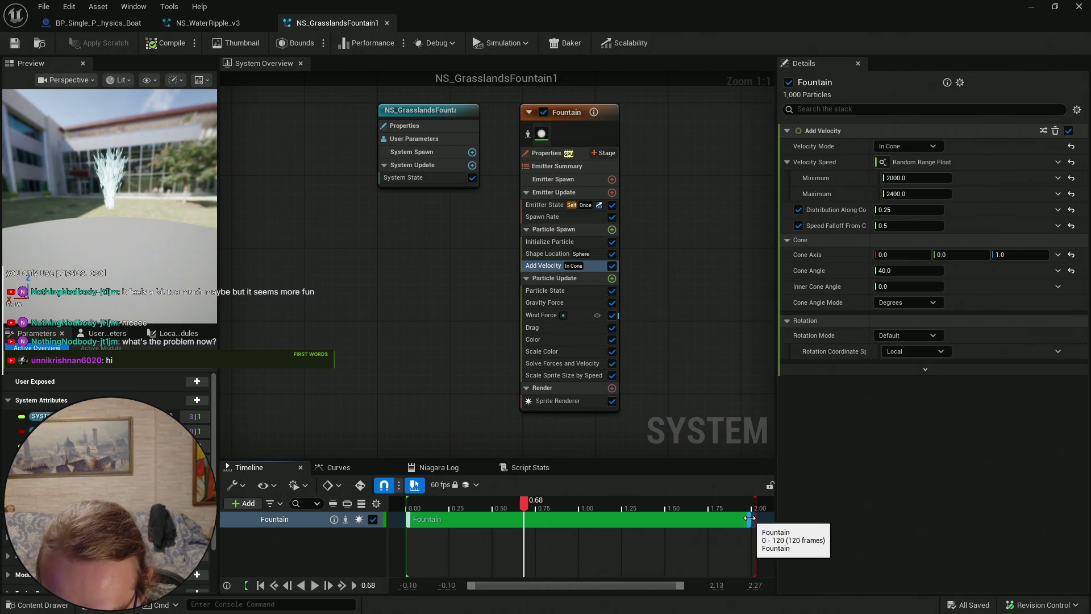
pyautogui.moveTo(743, 519); pyautogui.dragTo(579, 518)
pyautogui.click(260, 586)
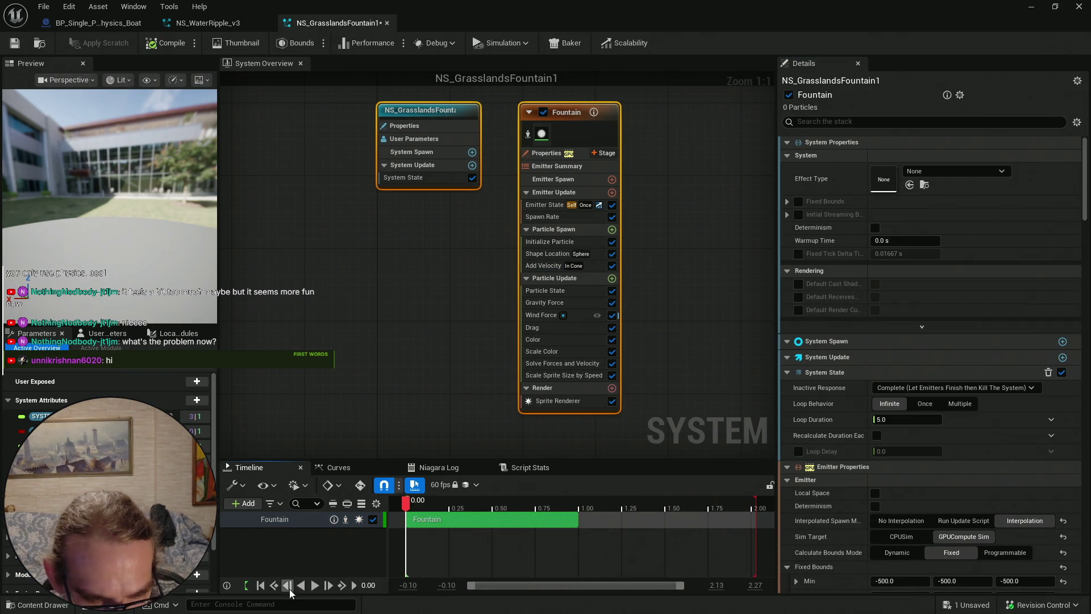
pyautogui.click(314, 585)
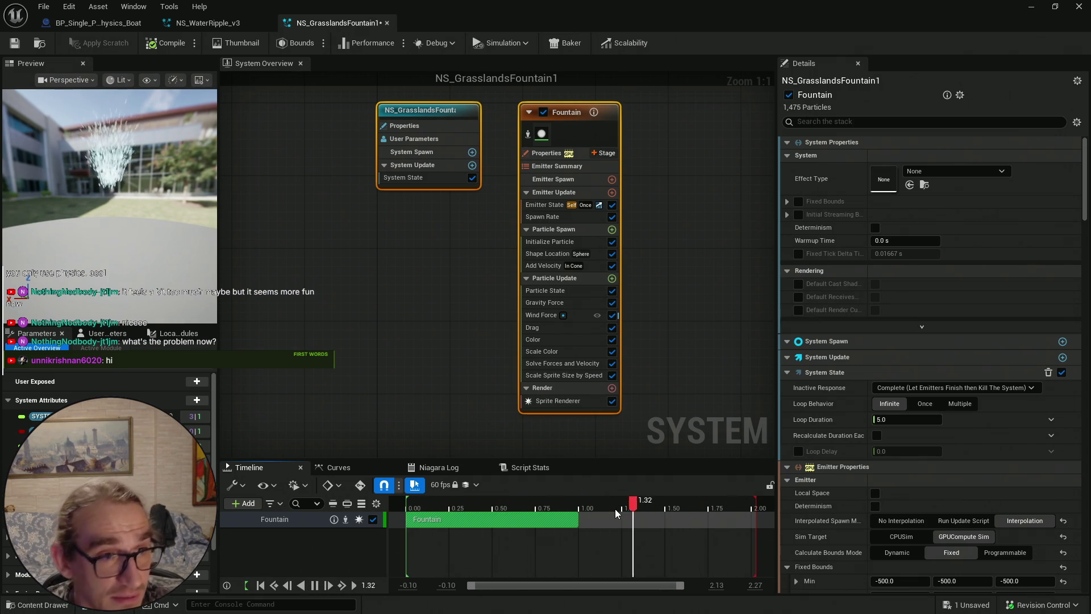
pyautogui.moveTo(755, 498); pyautogui.dragTo(579, 502)
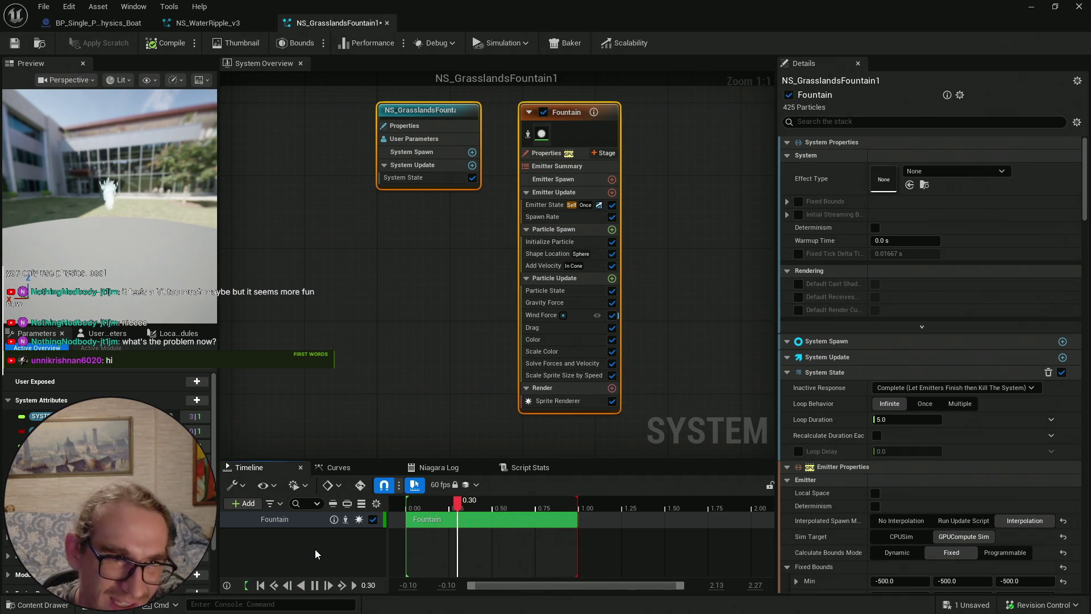
# Undo the shortened range, save the system, and select the Gravity Force module
pyautogui.hotkey('ctrl', 'z')
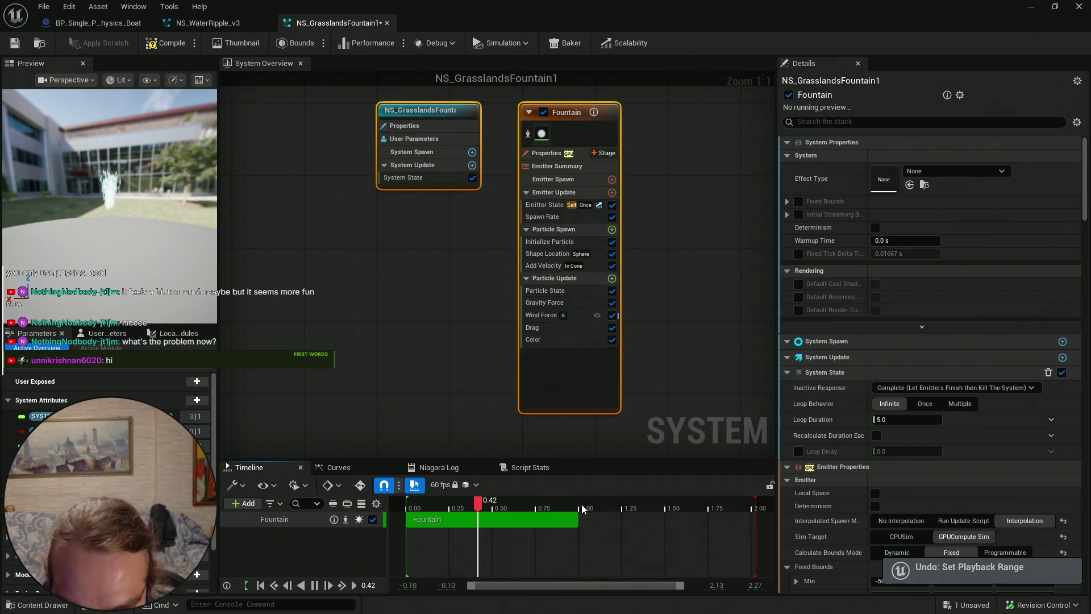
pyautogui.hotkey('ctrl', 's')
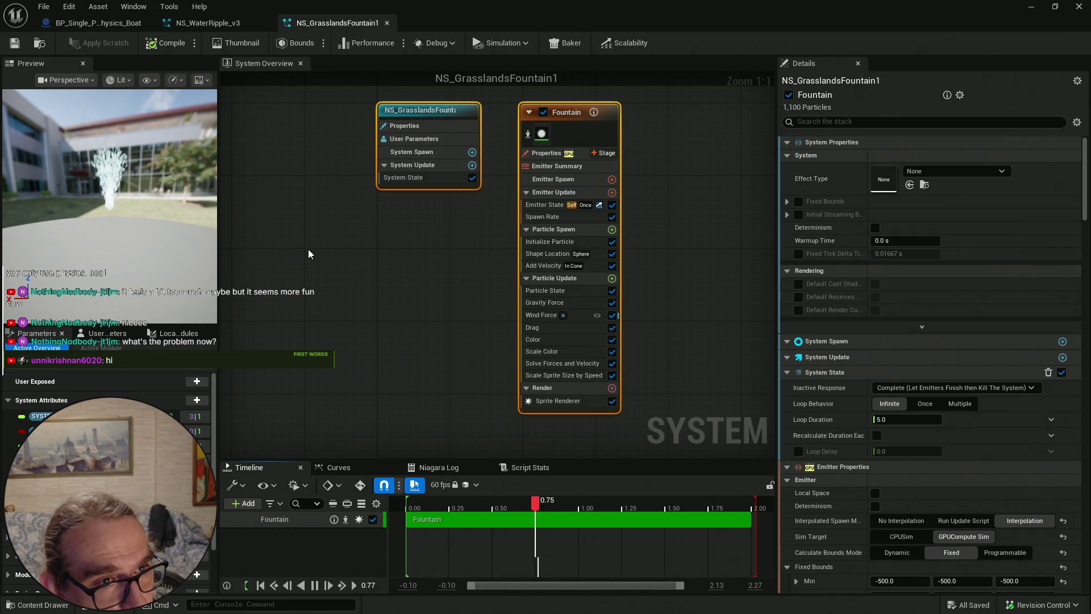
pyautogui.click(19, 47)
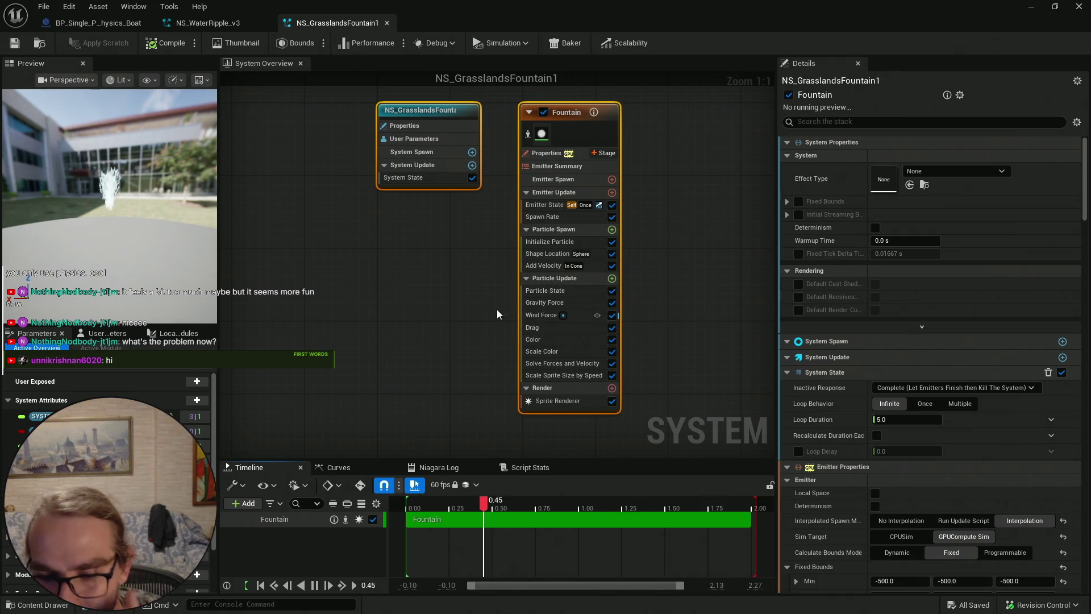
pyautogui.click(323, 585)
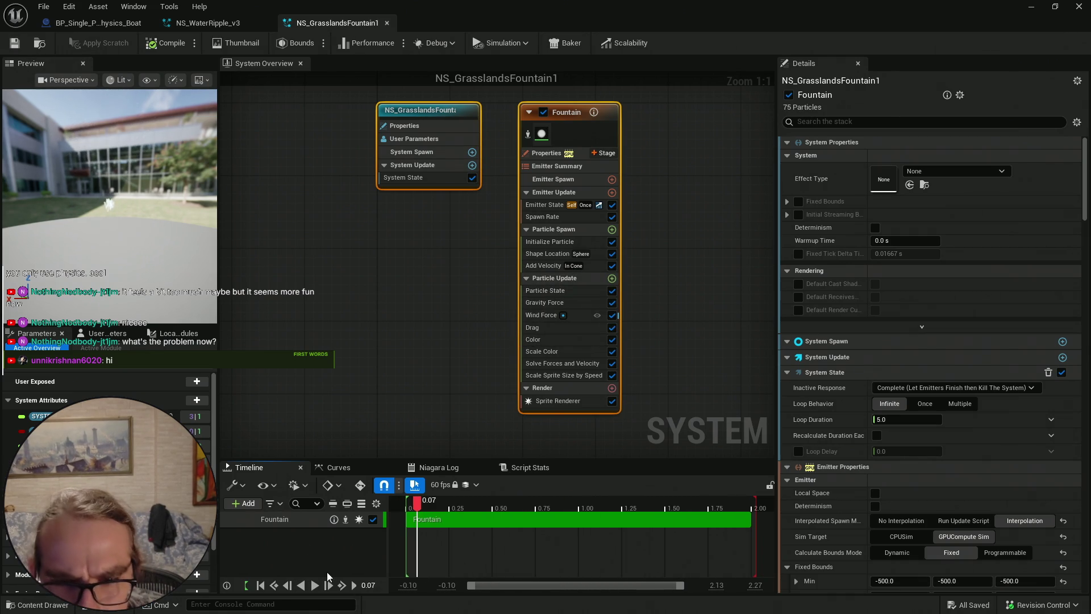
pyautogui.click(568, 302)
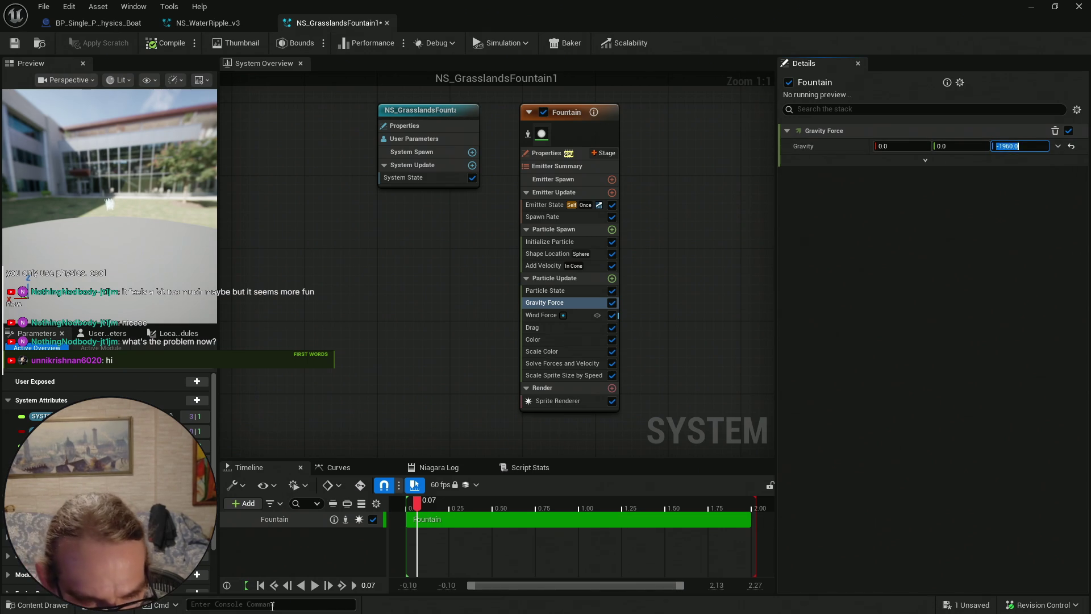
# Replay the Fountain preview from the start, pause it, and save the system
pyautogui.click(260, 585)
pyautogui.click(315, 585)
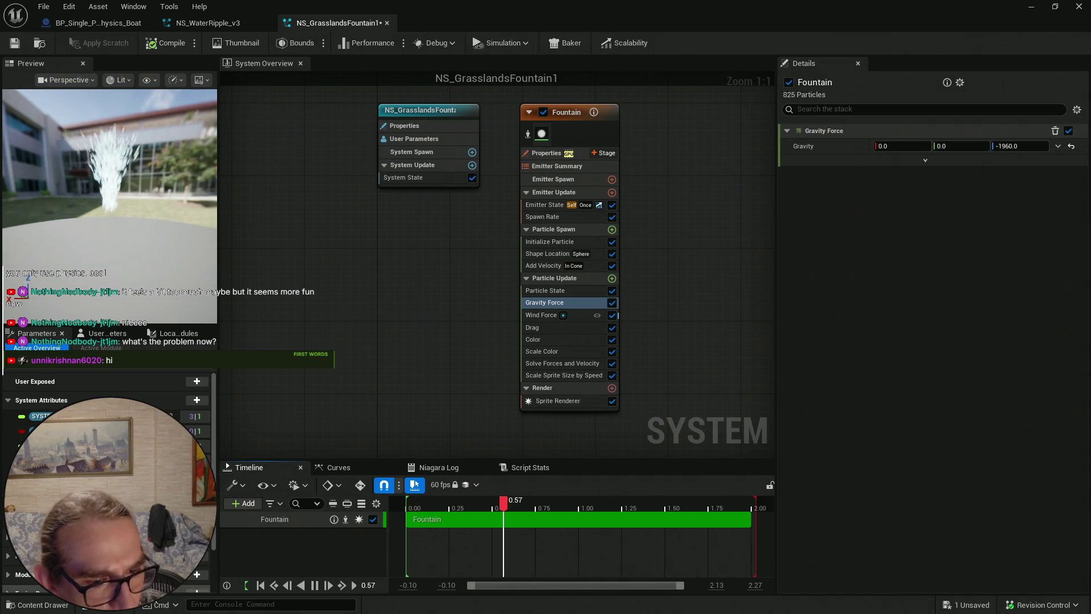
pyautogui.press('space')
pyautogui.click(14, 45)
# Halve the Emitter Update spawn rate from 1500 to 750 and replay the preview
pyautogui.click(555, 177)
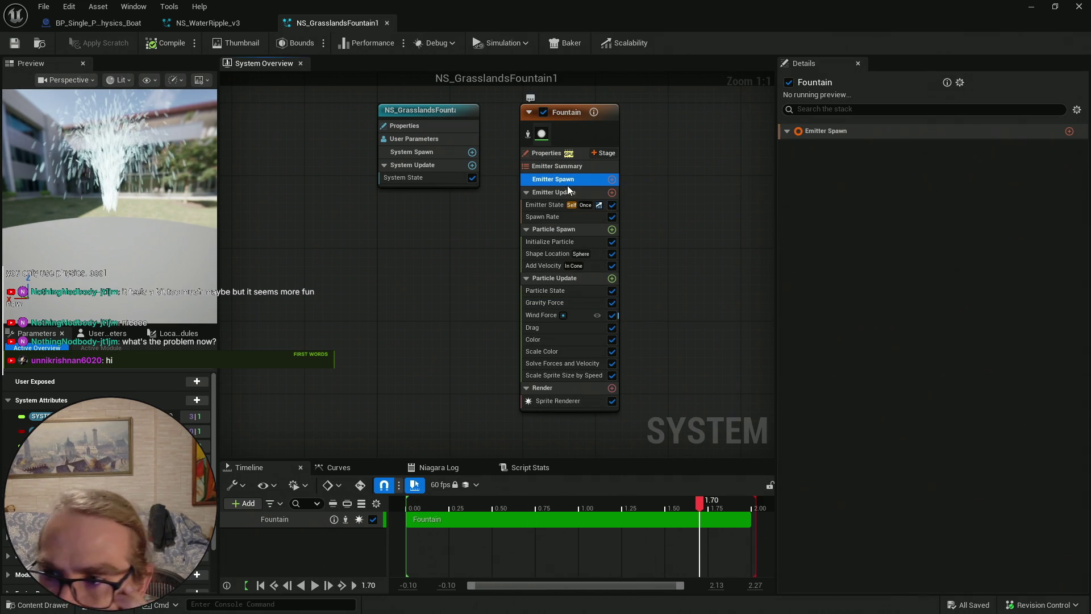
pyautogui.click(574, 192)
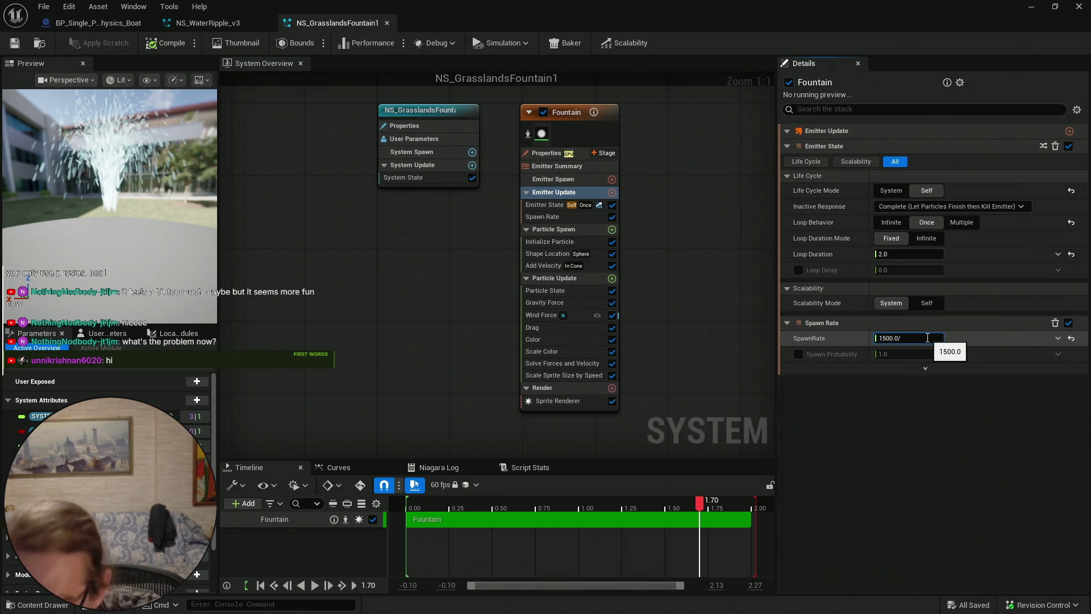
pyautogui.write('2')
pyautogui.press('Return')
pyautogui.click(316, 586)
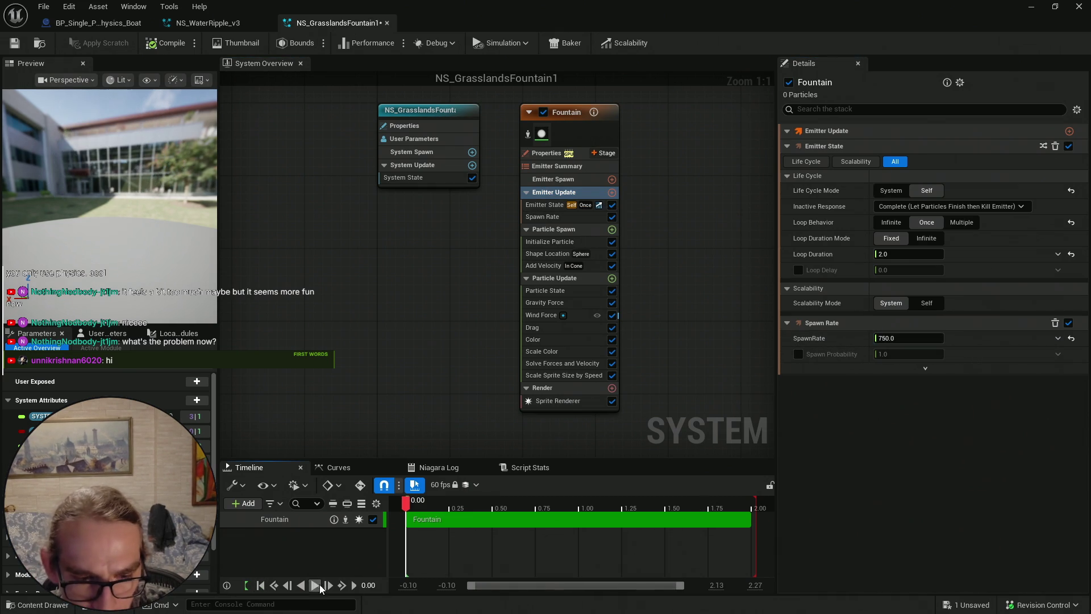
pyautogui.click(315, 585)
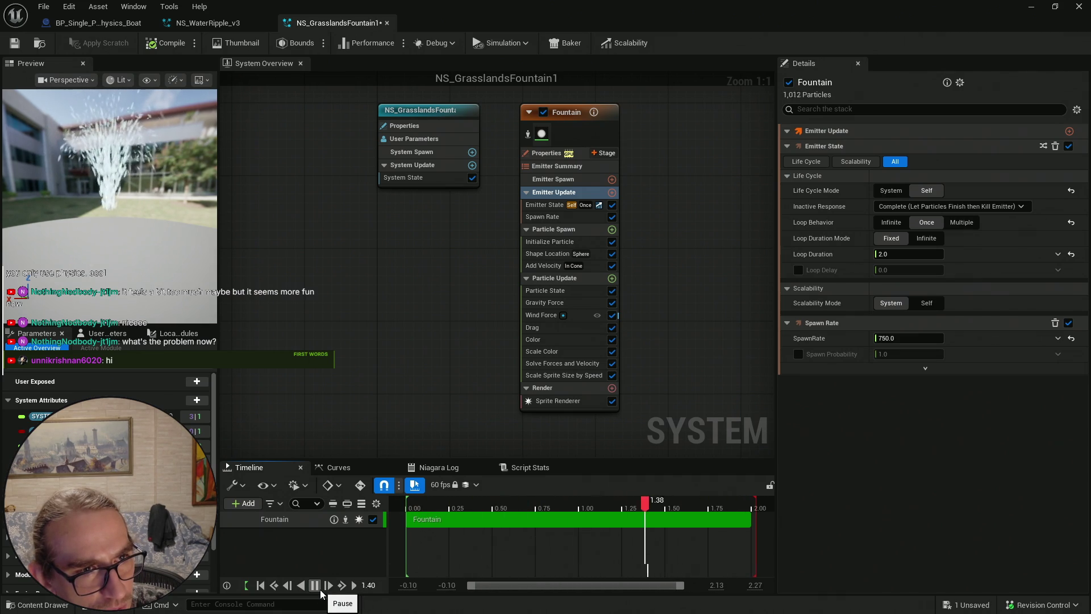
# Double the spawn rate back to 1500 and save the Fountain system
pyautogui.click(924, 339)
pyautogui.write('*2')
pyautogui.press('Return')
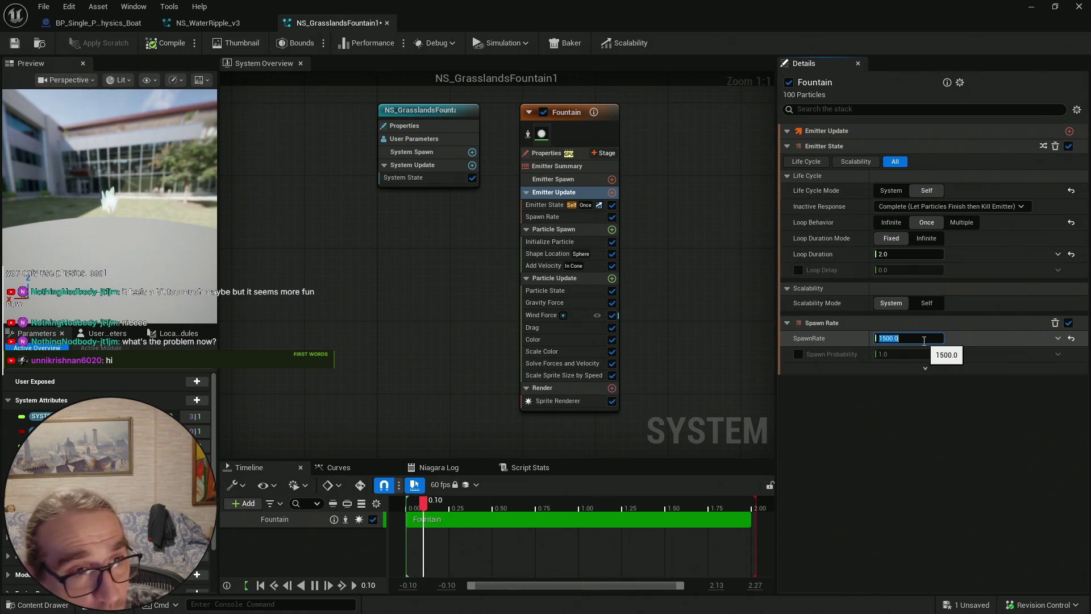
pyautogui.click(19, 45)
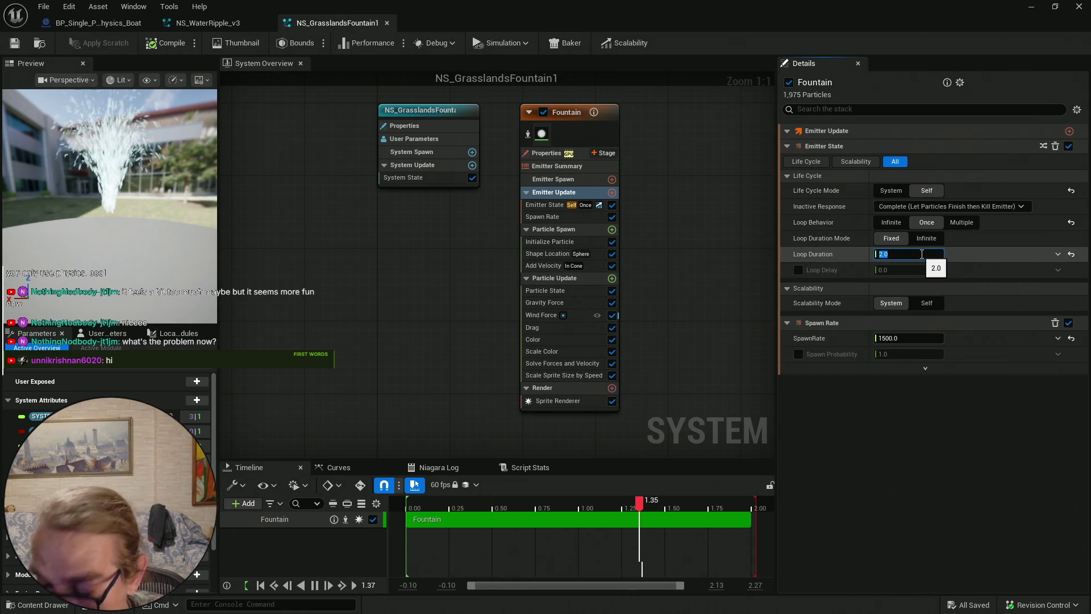
# Set Loop Duration to 0.75 after trying 11, 1 and 0.5, then compile and save
pyautogui.write('11')
pyautogui.press('Return')
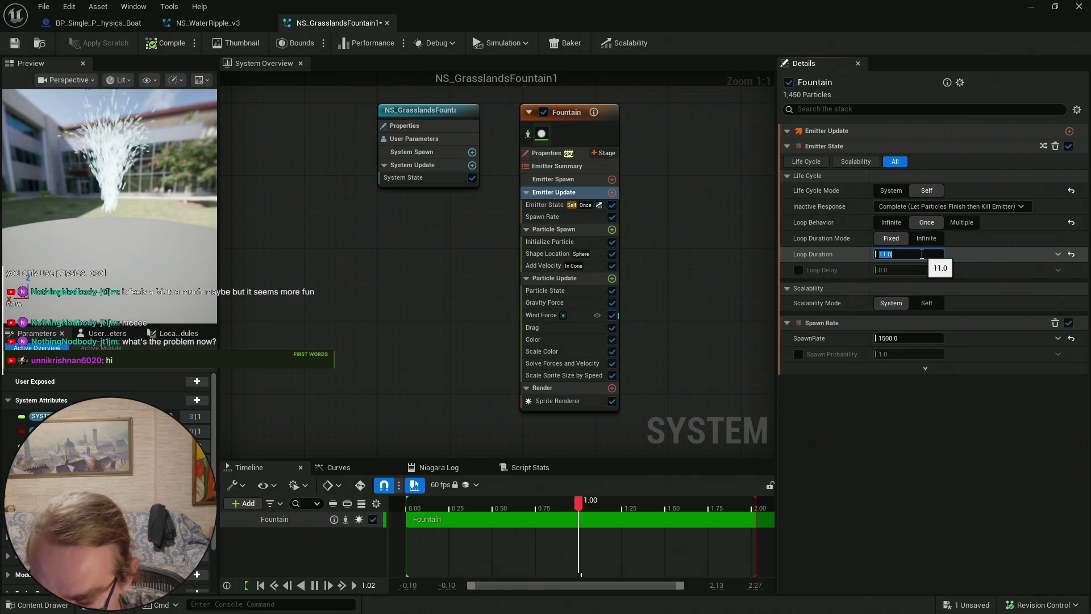
pyautogui.write('1')
pyautogui.press('Return')
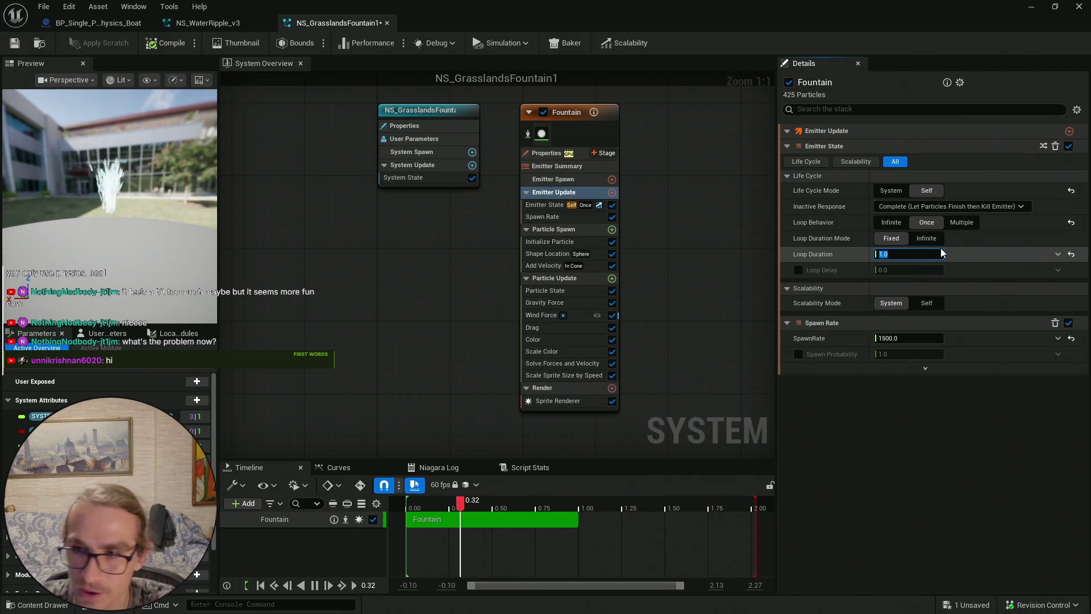
pyautogui.write('0.5')
pyautogui.press('Return')
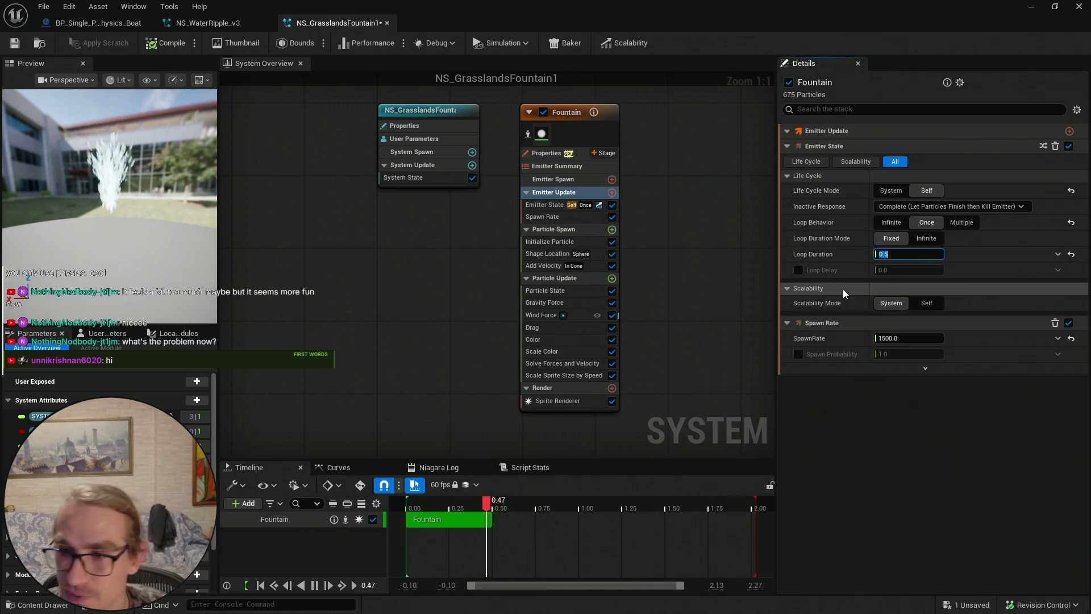
pyautogui.write('0.75')
pyautogui.press('Return')
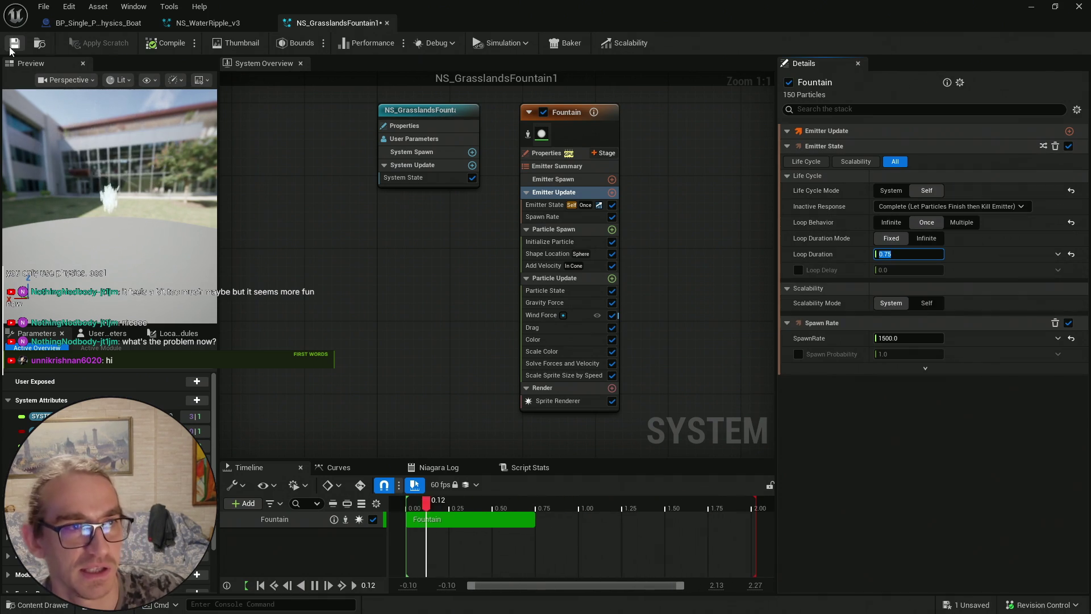
pyautogui.click(166, 44)
pyautogui.hotkey('ctrl', 's')
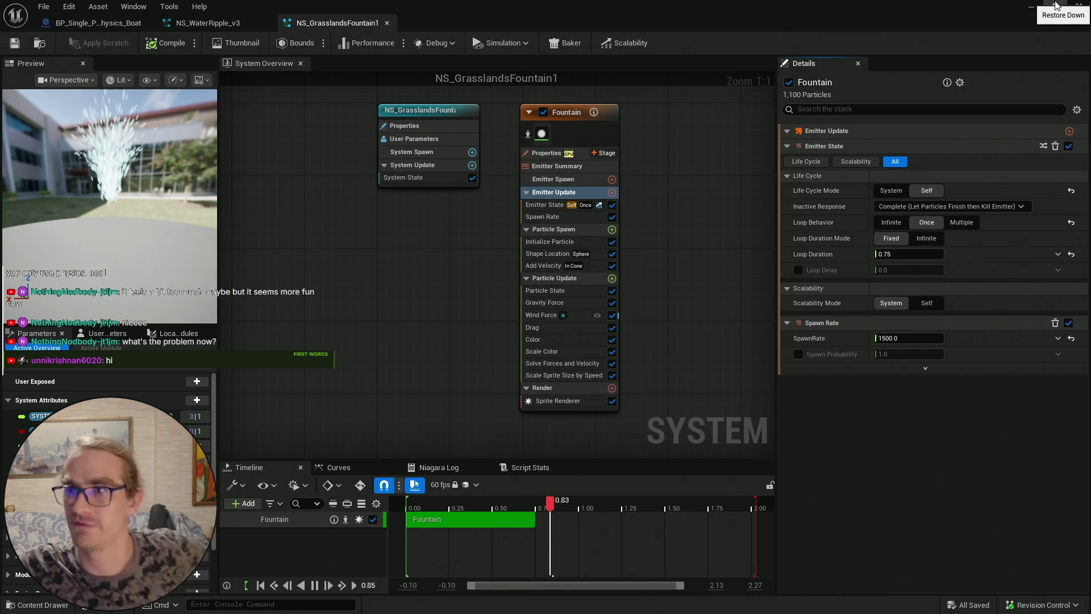
pyautogui.click(1030, 8)
# Play-test Swamp_SinglePlayer three times to watch the waterfall splash, then return to NS_GrasslandsFountain1
pyautogui.hotkey('ctrl', 'space')
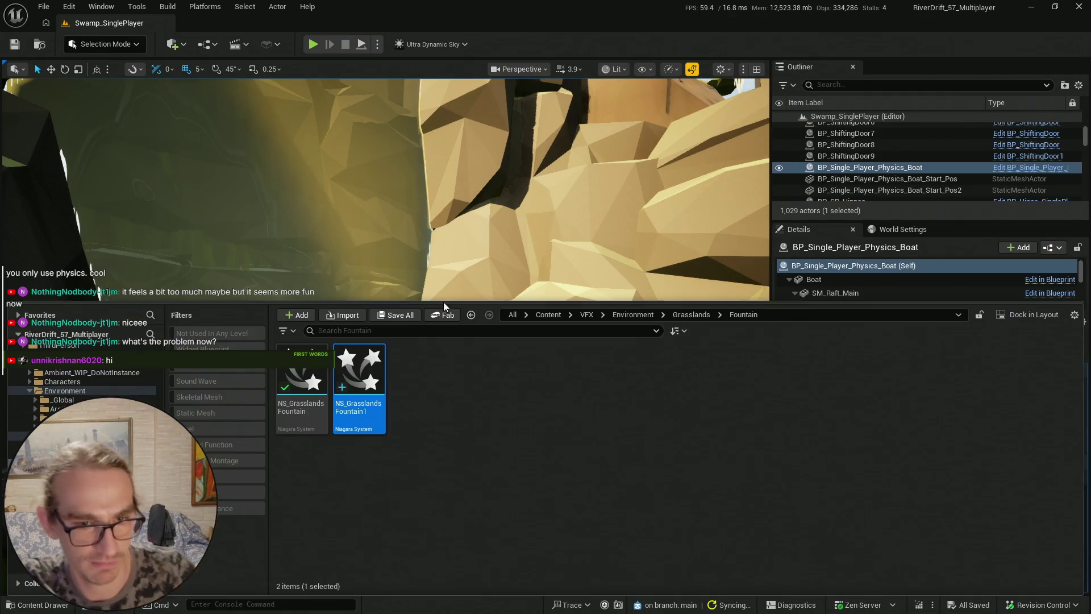
pyautogui.hotkey('ctrl', 'space')
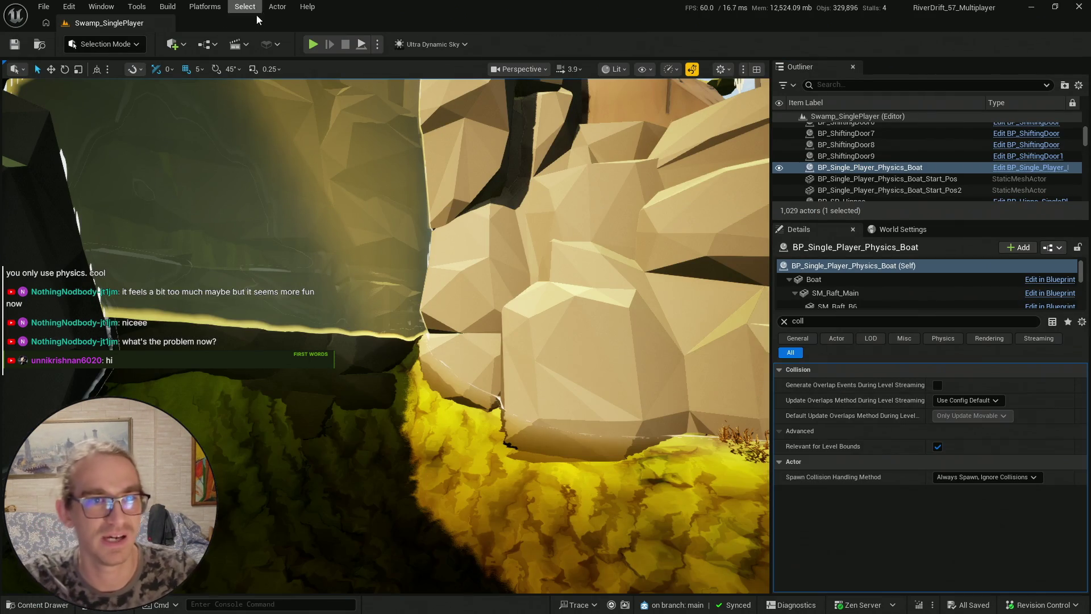
pyautogui.hotkey('alt', 'p')
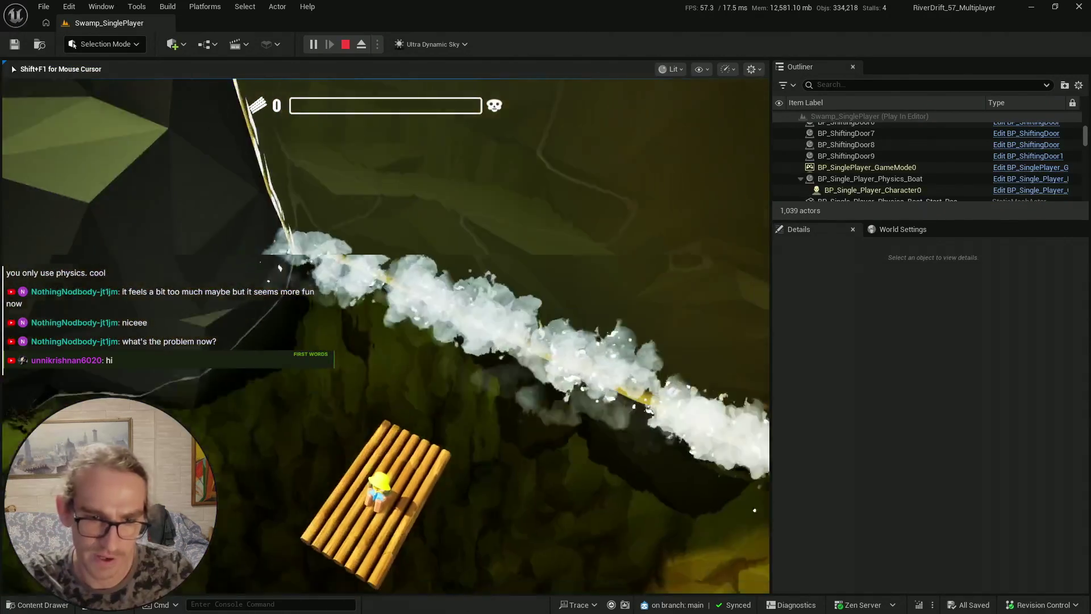
pyautogui.press('Escape')
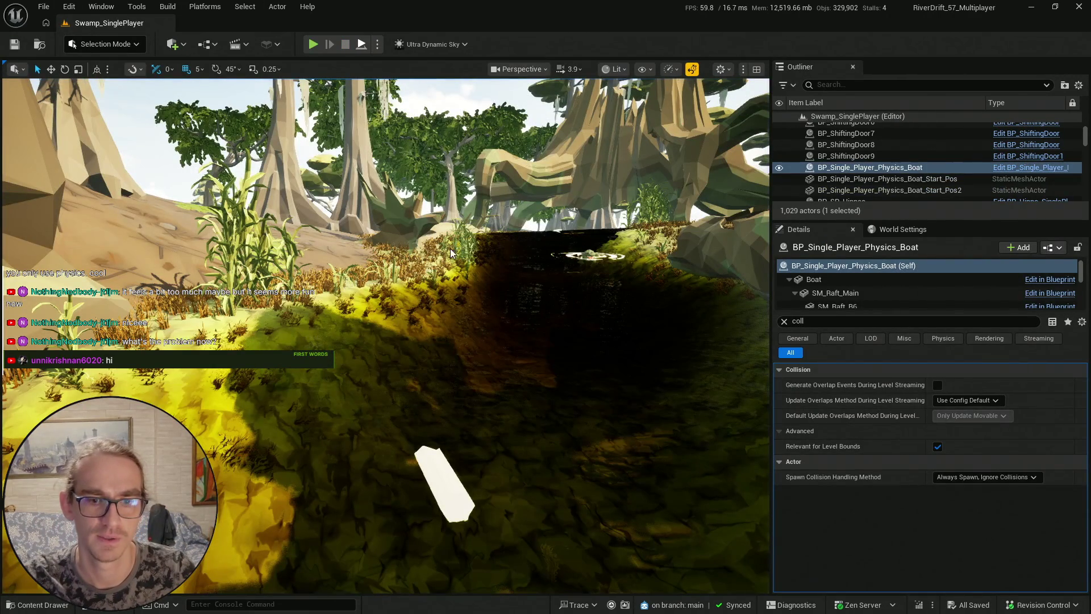
pyautogui.hotkey('alt', 'p')
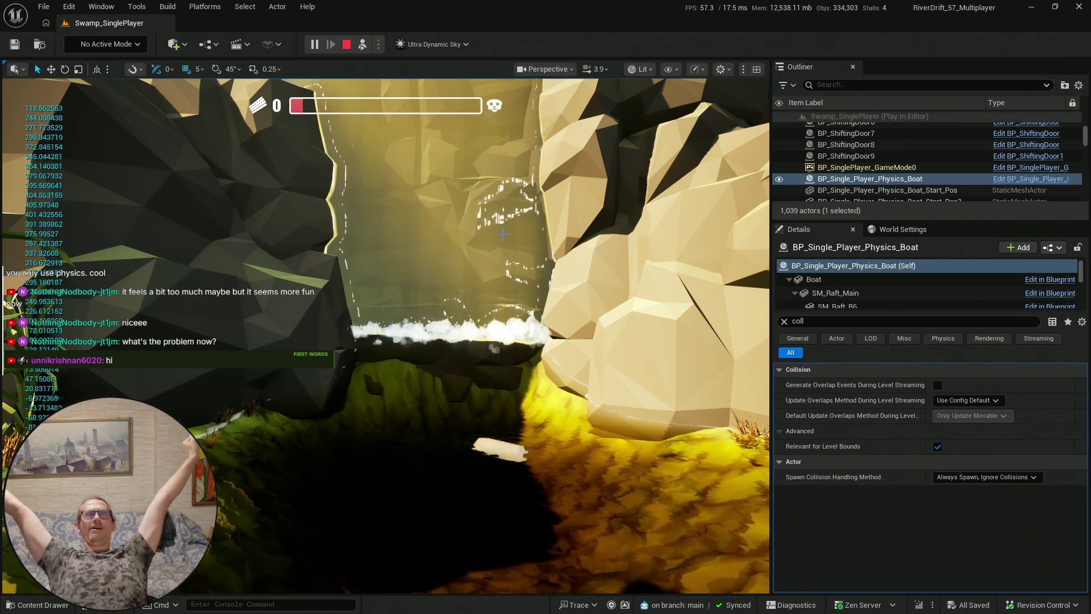
pyautogui.press('Escape')
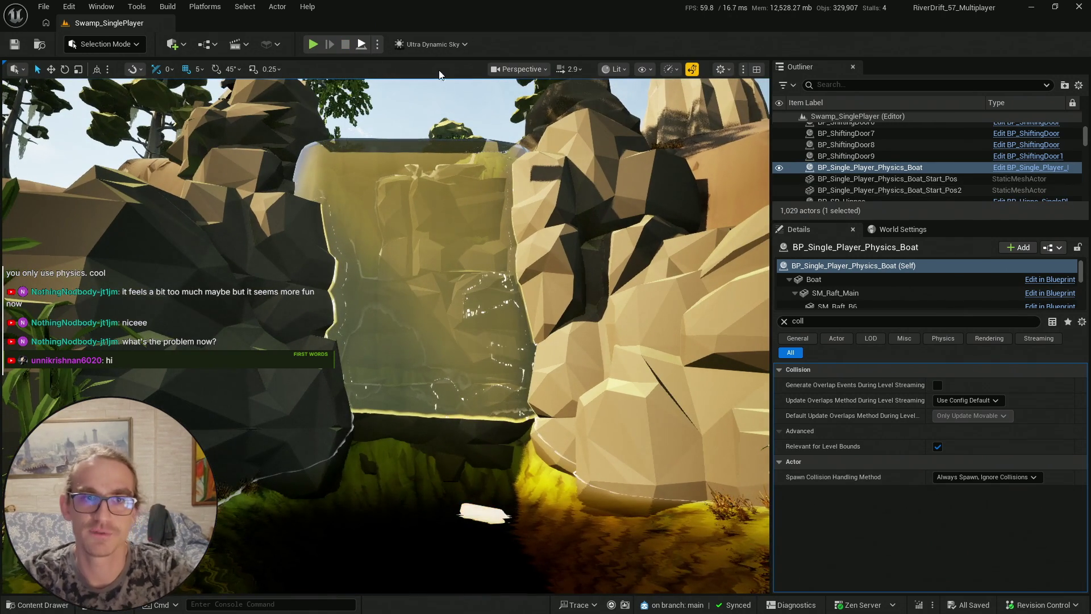
pyautogui.hotkey('alt', 'p')
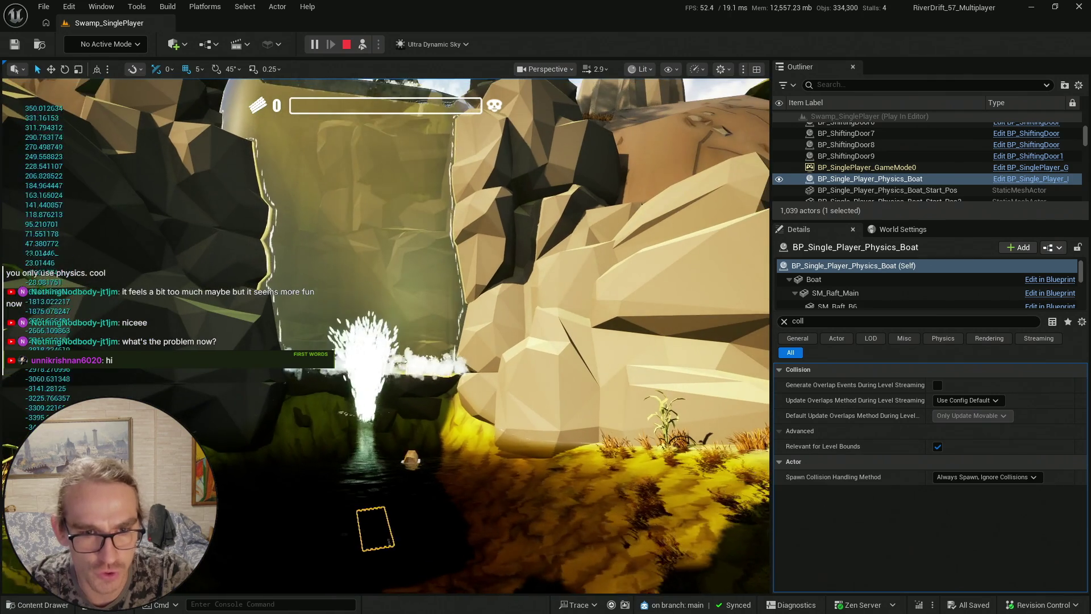
pyautogui.press('Escape')
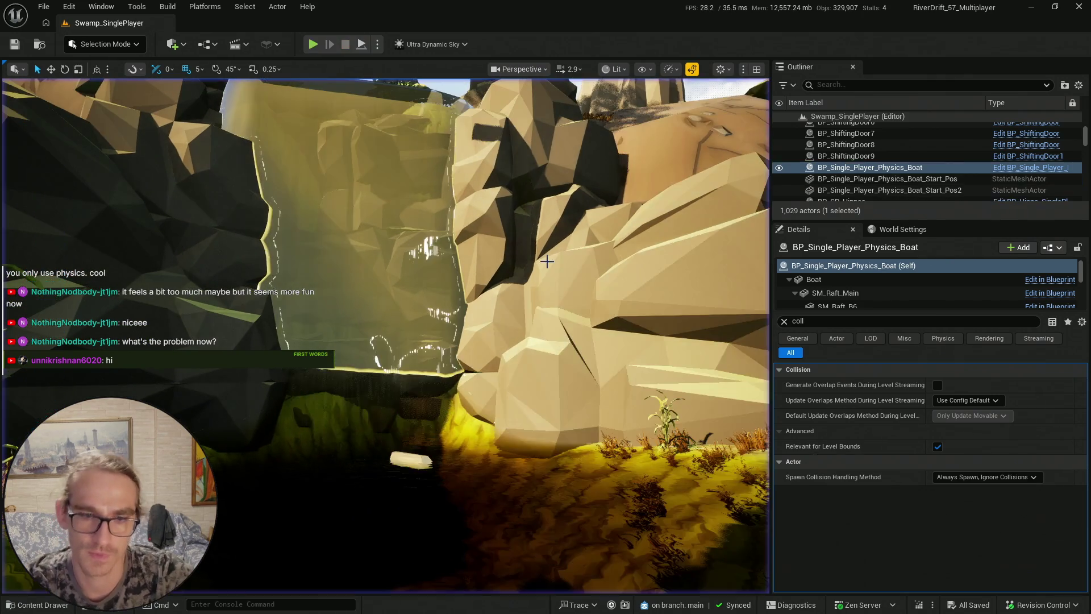
pyautogui.hotkey('alt', 'Tab')
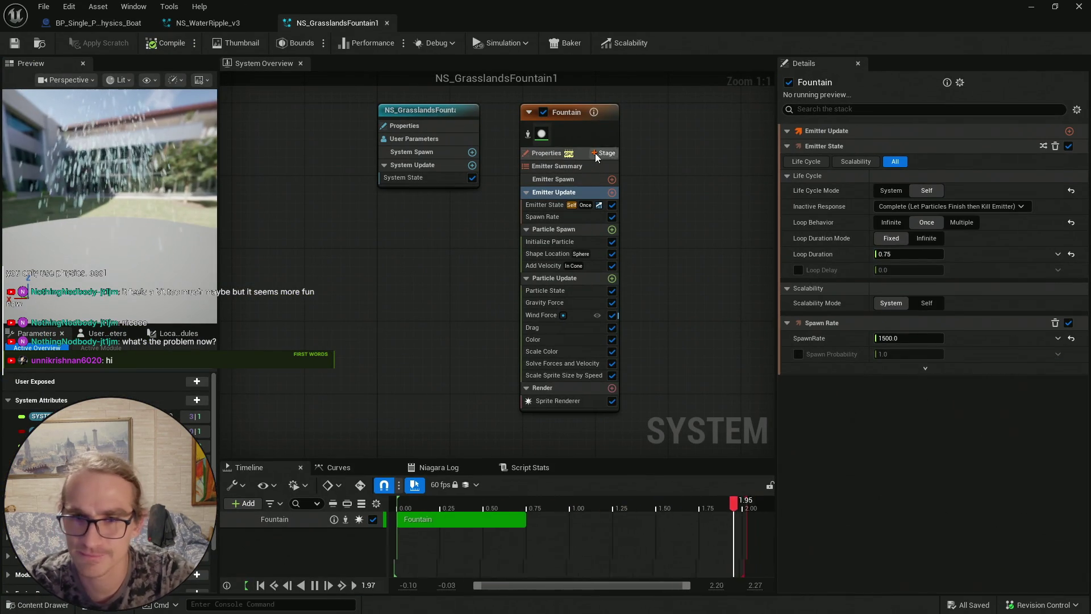
# Select Shape Location, then the Color module to show its Color from Curve gradient
pyautogui.click(563, 254)
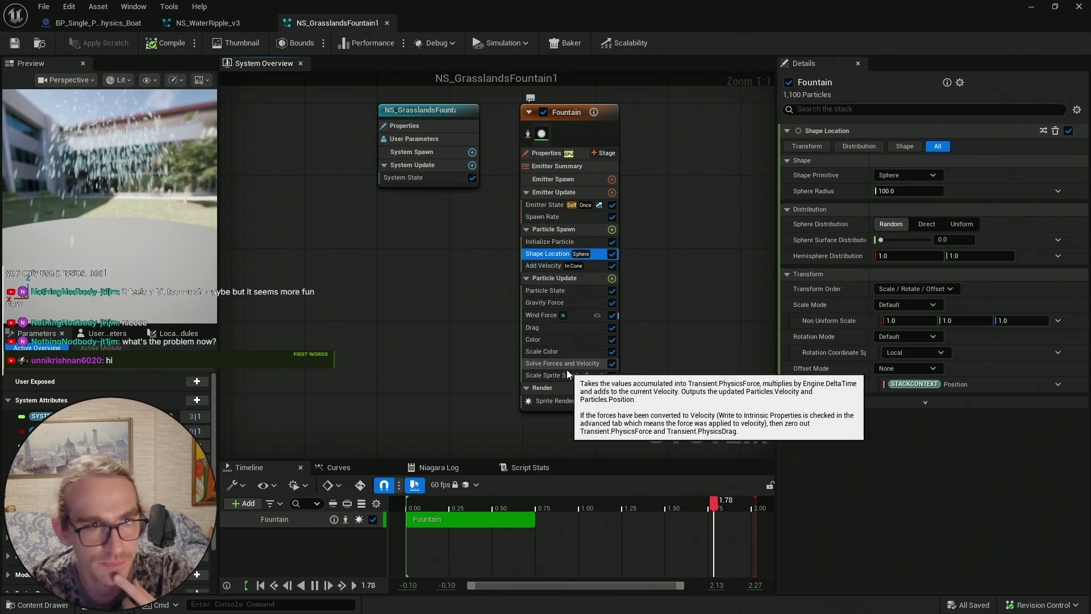
pyautogui.click(554, 338)
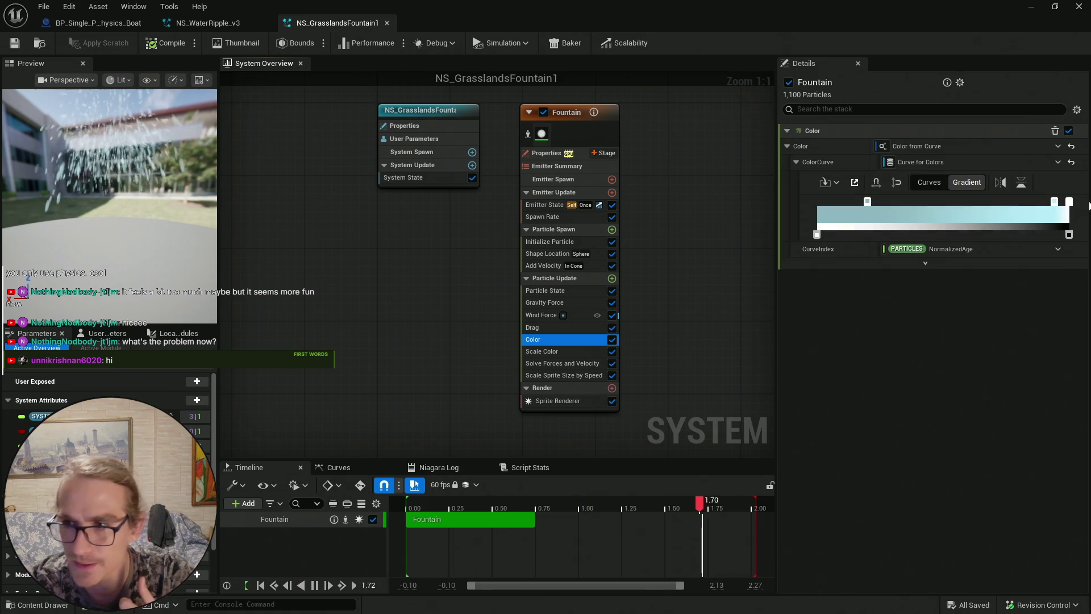
# Lighten the gradient stops, desaturating the right stop and brightening the left to full value
pyautogui.click(1055, 203)
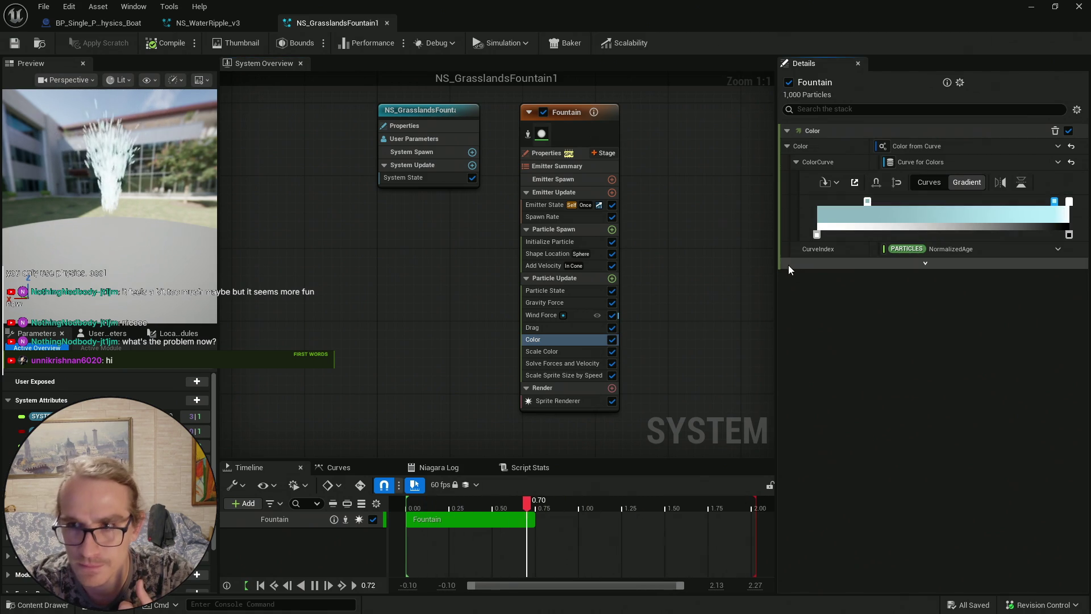
pyautogui.doubleClick(867, 202)
pyautogui.moveTo(748, 309); pyautogui.dragTo(748, 331)
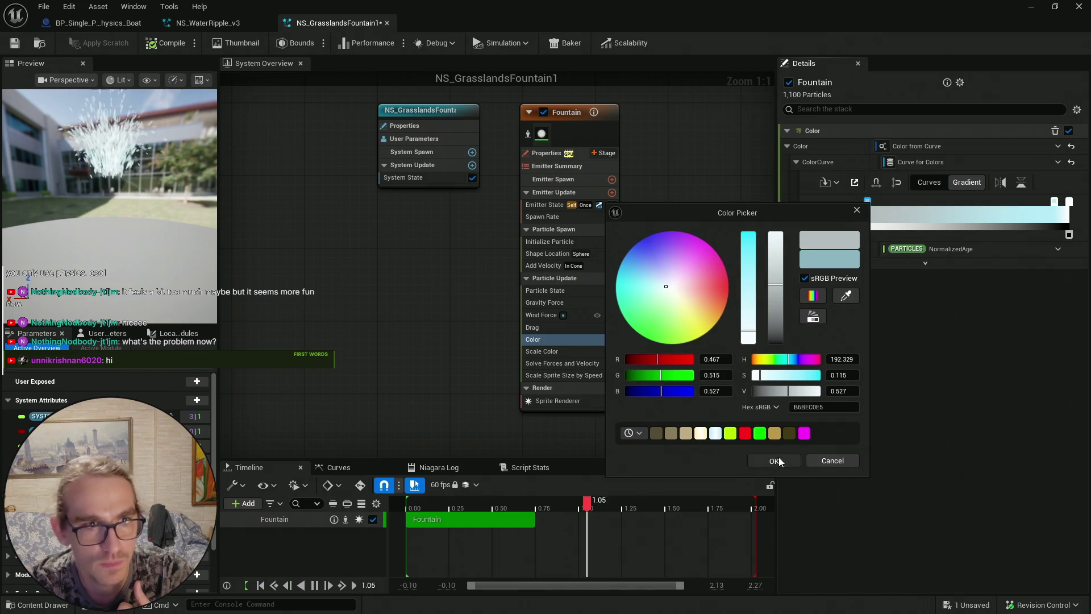
pyautogui.click(776, 460)
pyautogui.click(1052, 204)
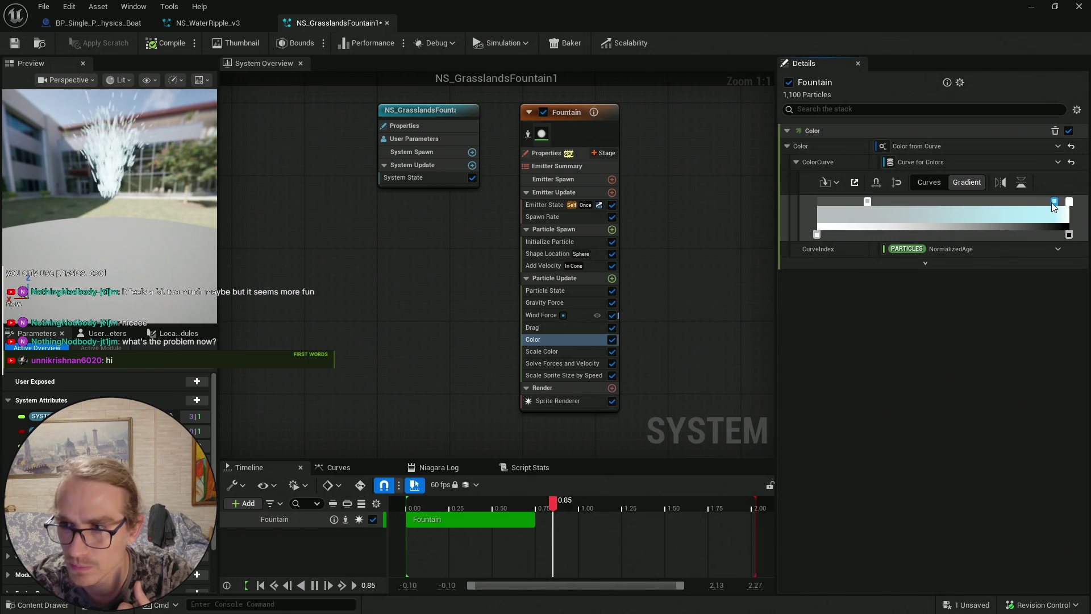
pyautogui.doubleClick(1052, 203)
pyautogui.moveTo(939, 301); pyautogui.dragTo(933, 329)
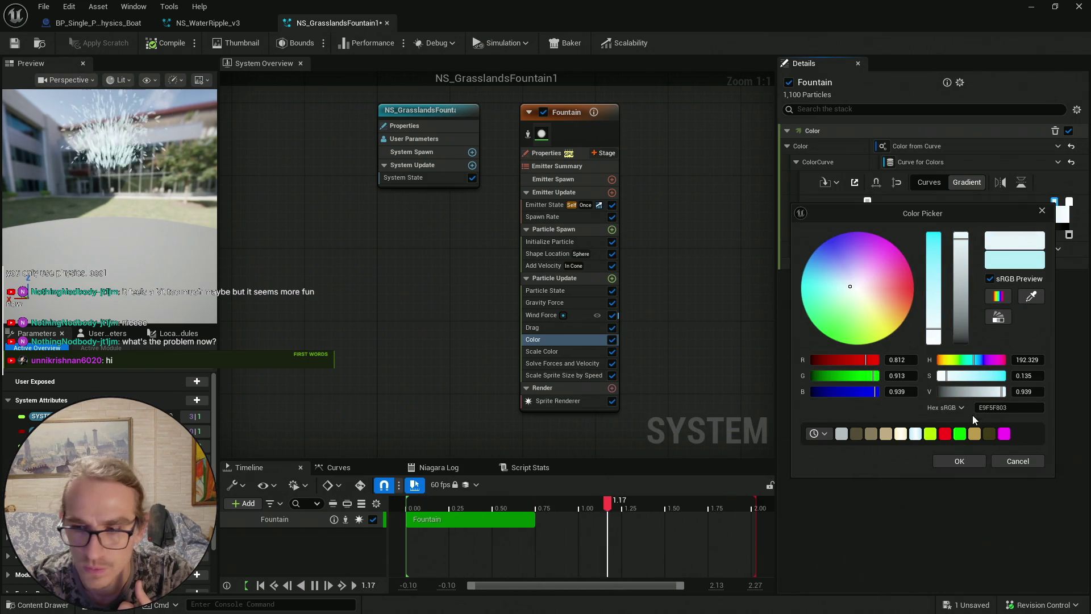
pyautogui.click(960, 462)
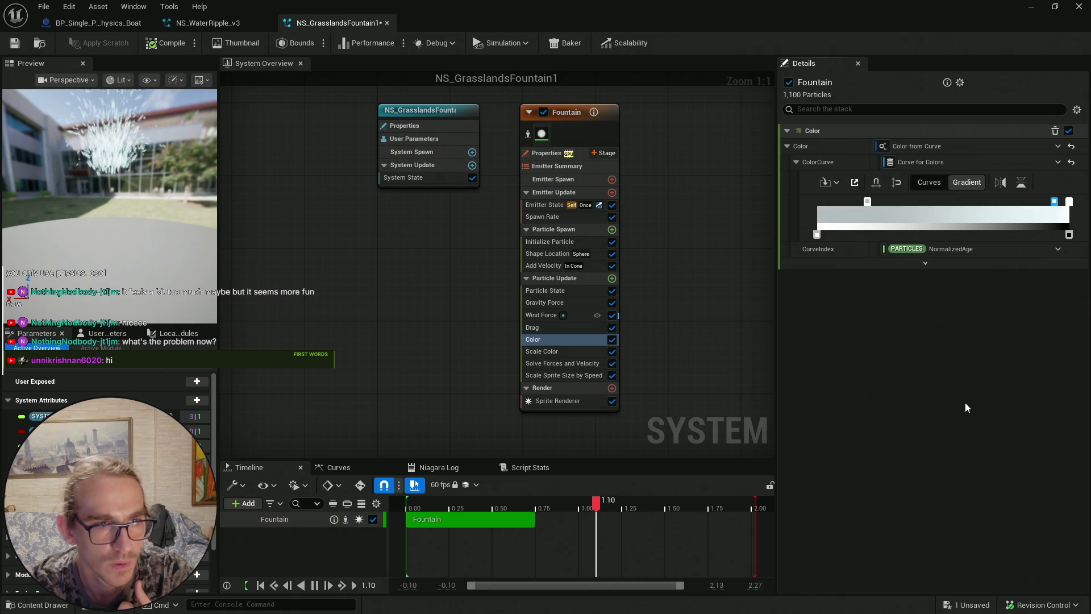
pyautogui.click(868, 201)
pyautogui.doubleClick(869, 202)
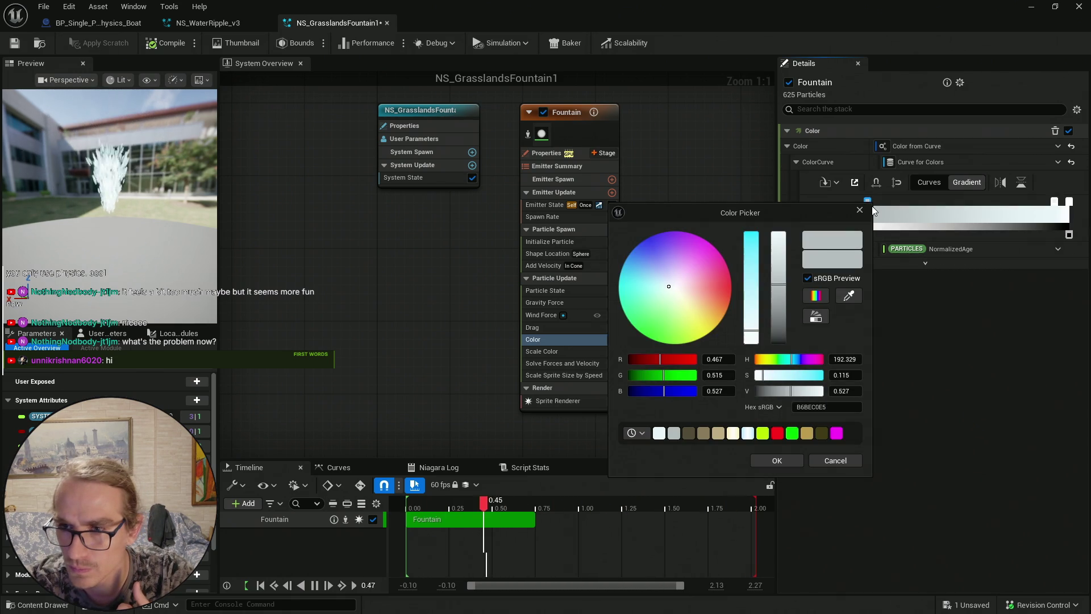
pyautogui.moveTo(784, 279); pyautogui.dragTo(779, 222)
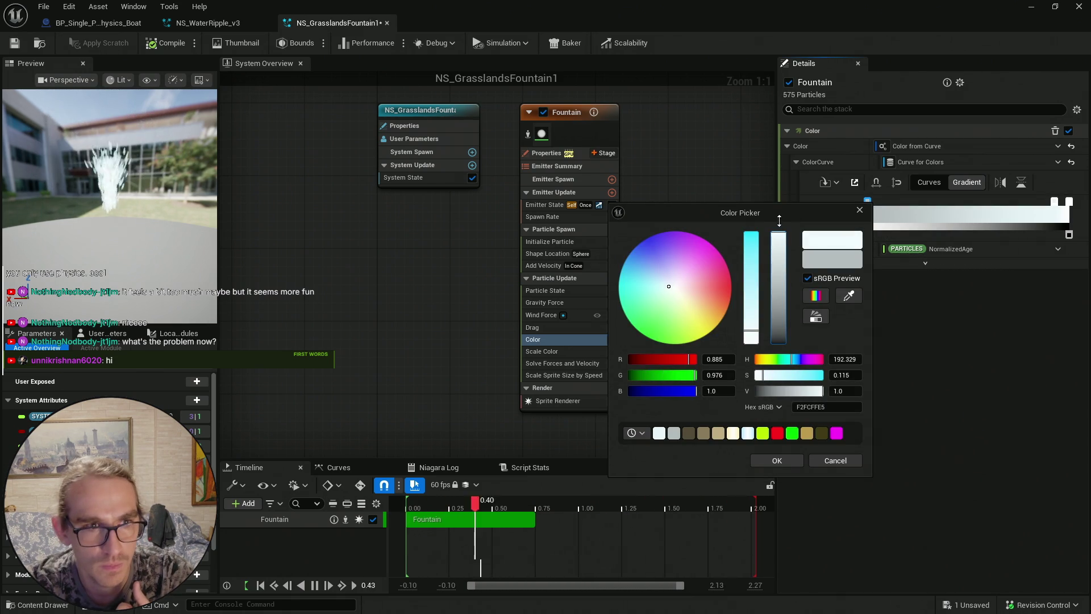
pyautogui.click(777, 460)
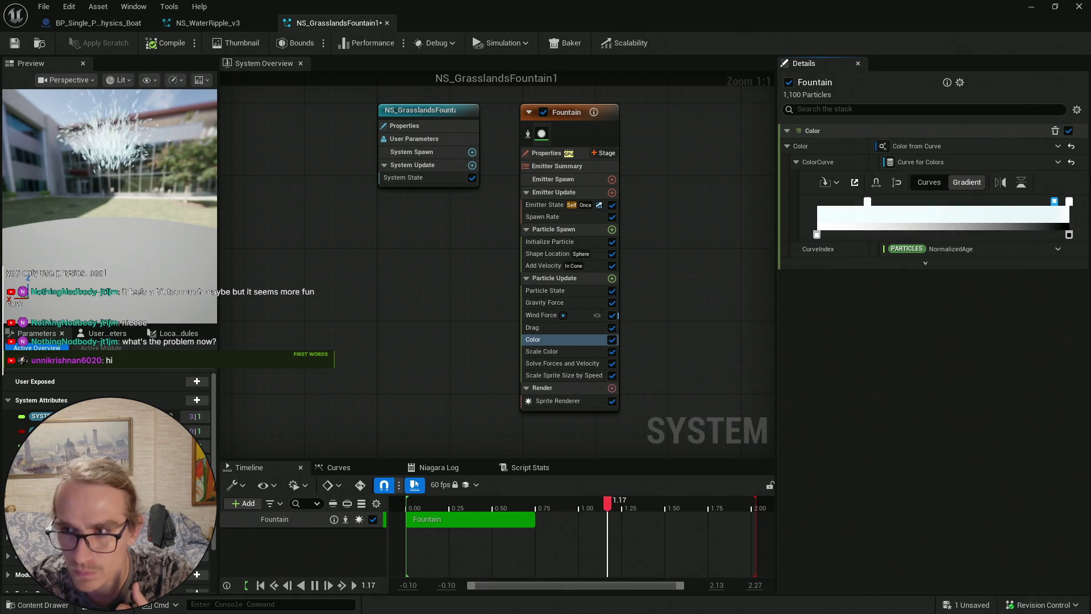
# Push both gradient stops to near-white at maximum brightness, then view the Scale Color curves
pyautogui.doubleClick(1055, 200)
pyautogui.moveTo(962, 232); pyautogui.dragTo(967, 229)
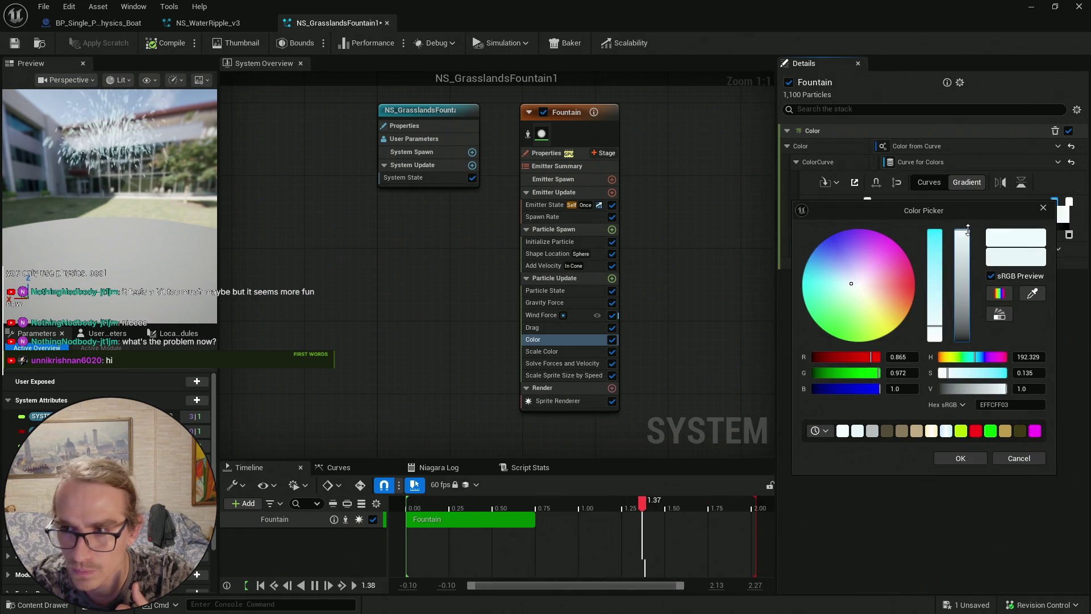
pyautogui.moveTo(935, 335); pyautogui.dragTo(935, 345)
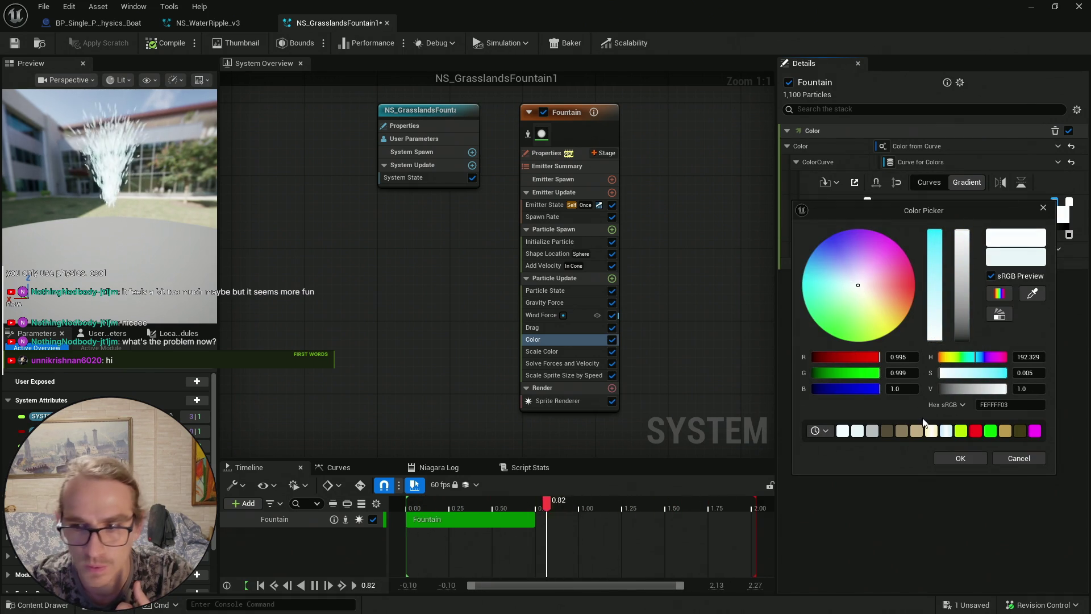
pyautogui.click(955, 458)
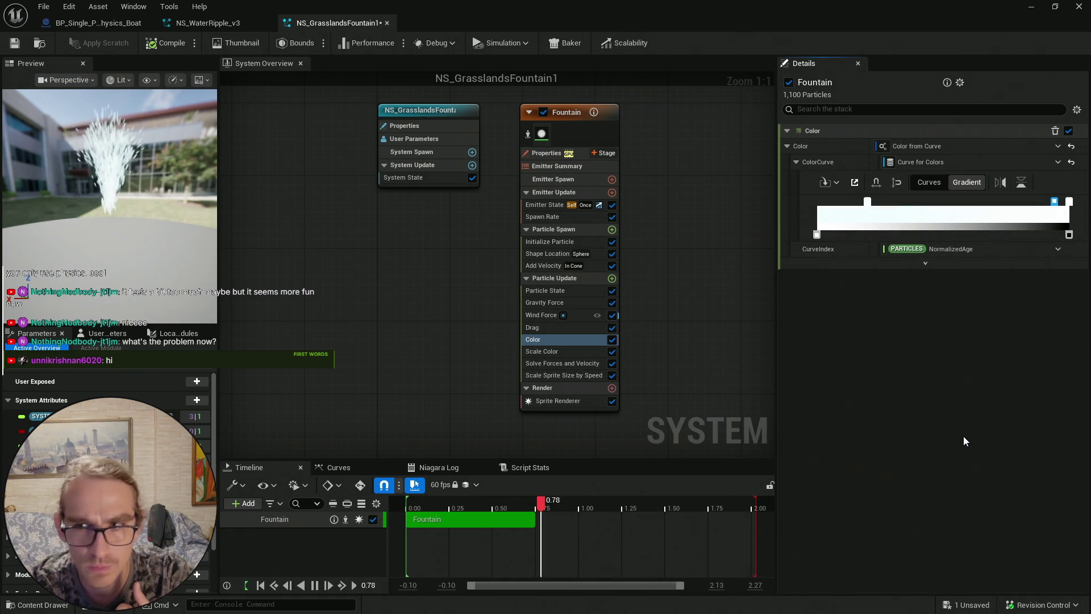
pyautogui.click(868, 202)
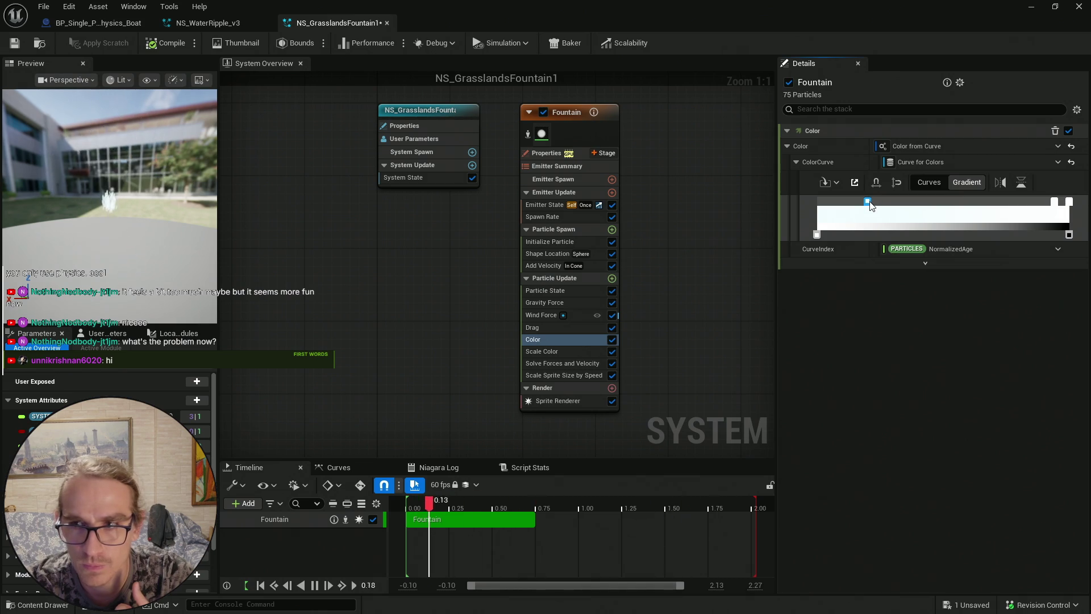
pyautogui.doubleClick(867, 202)
pyautogui.moveTo(748, 318); pyautogui.dragTo(750, 233)
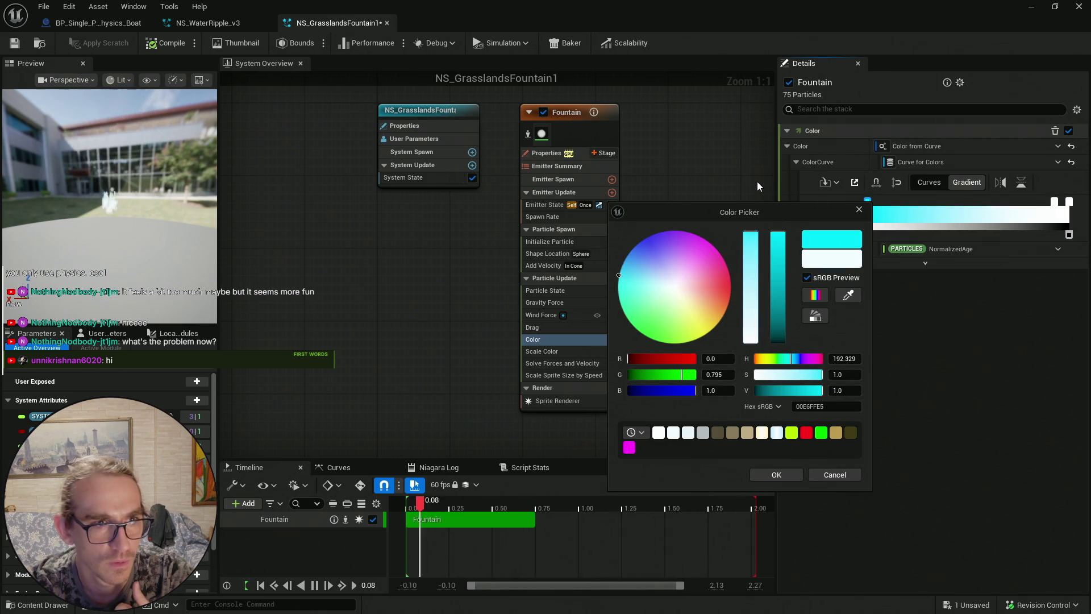
pyautogui.moveTo(750, 271); pyautogui.dragTo(750, 341)
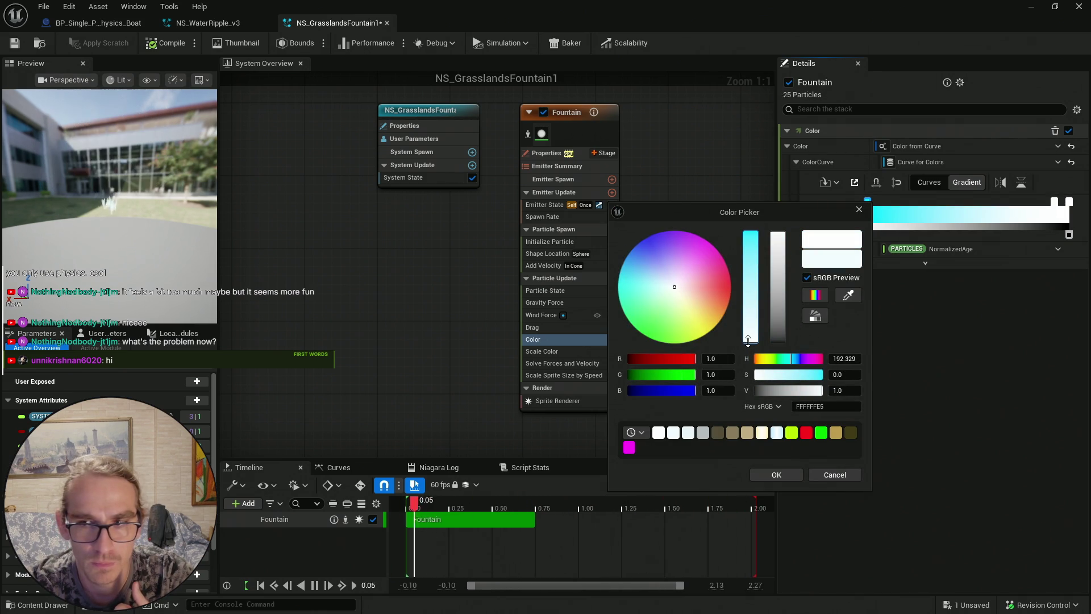
pyautogui.click(786, 474)
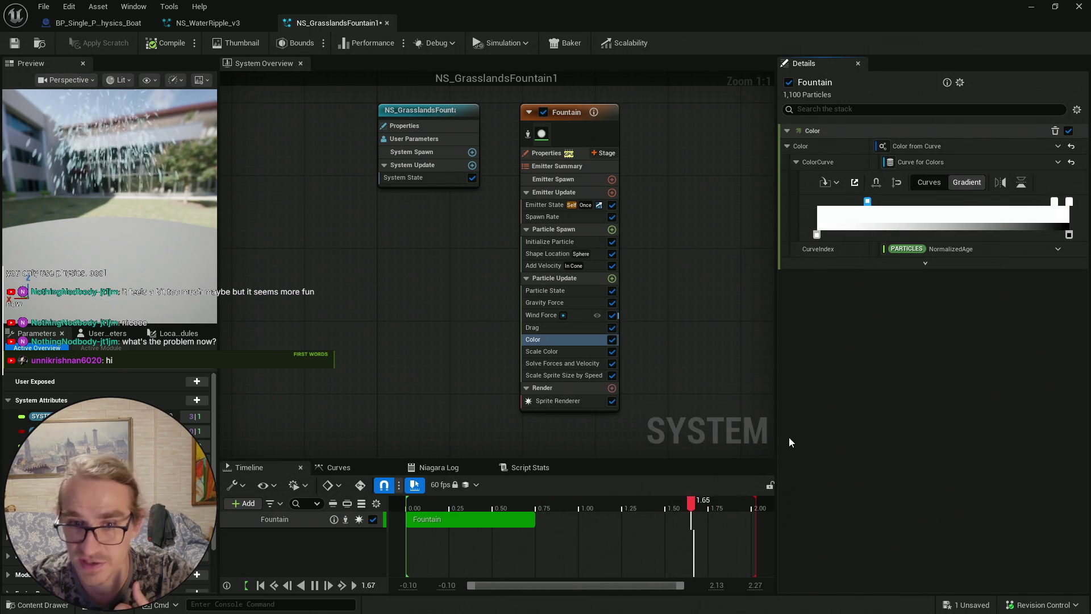
pyautogui.click(574, 351)
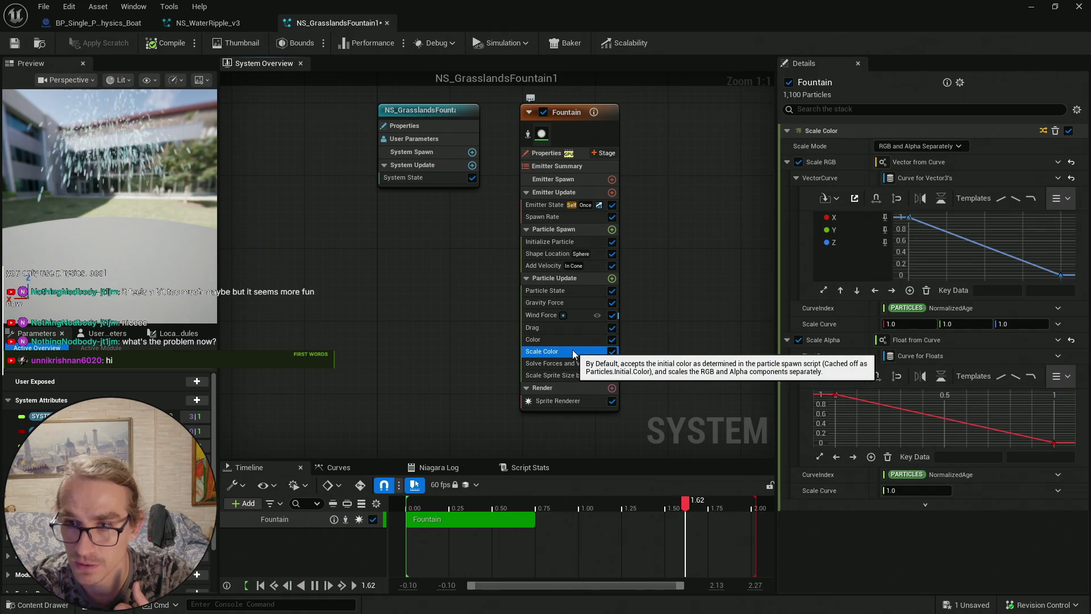
# Compile and save, then set the Shape Location sphere radius to 150
pyautogui.click(566, 339)
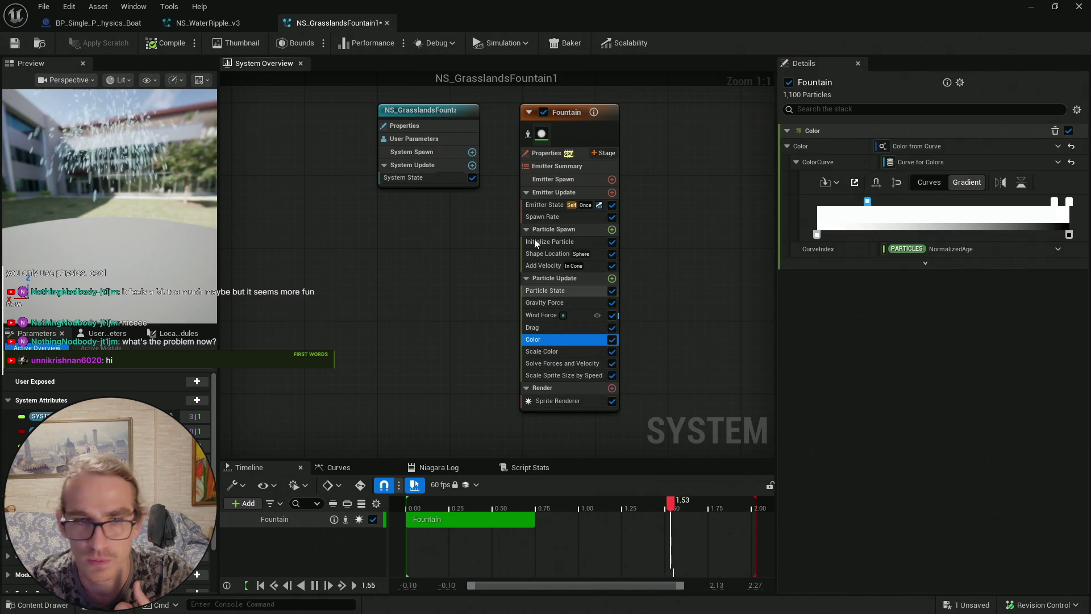
pyautogui.click(163, 42)
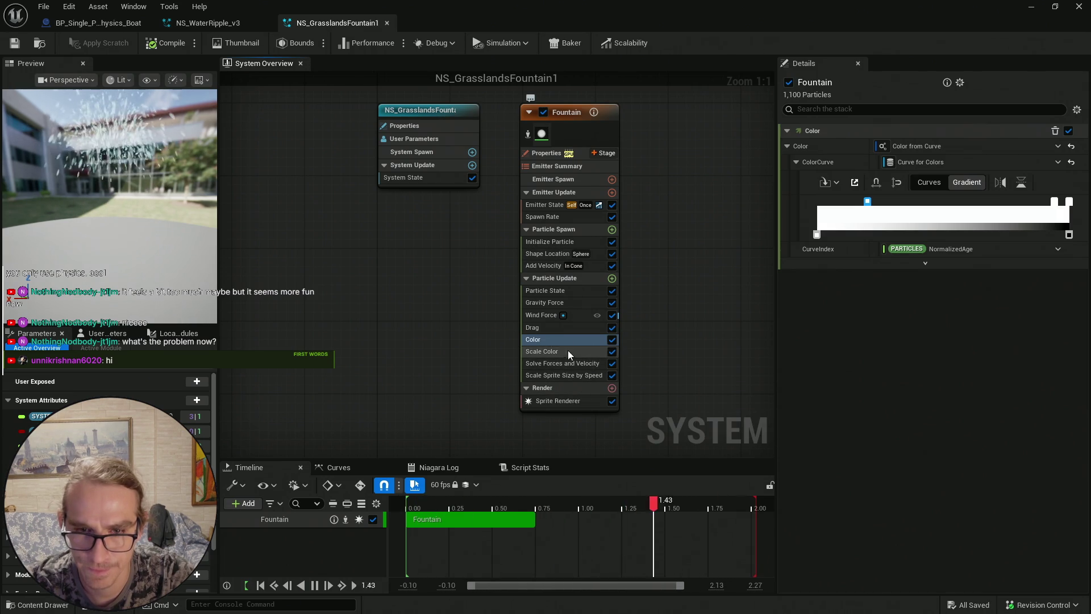
pyautogui.click(553, 256)
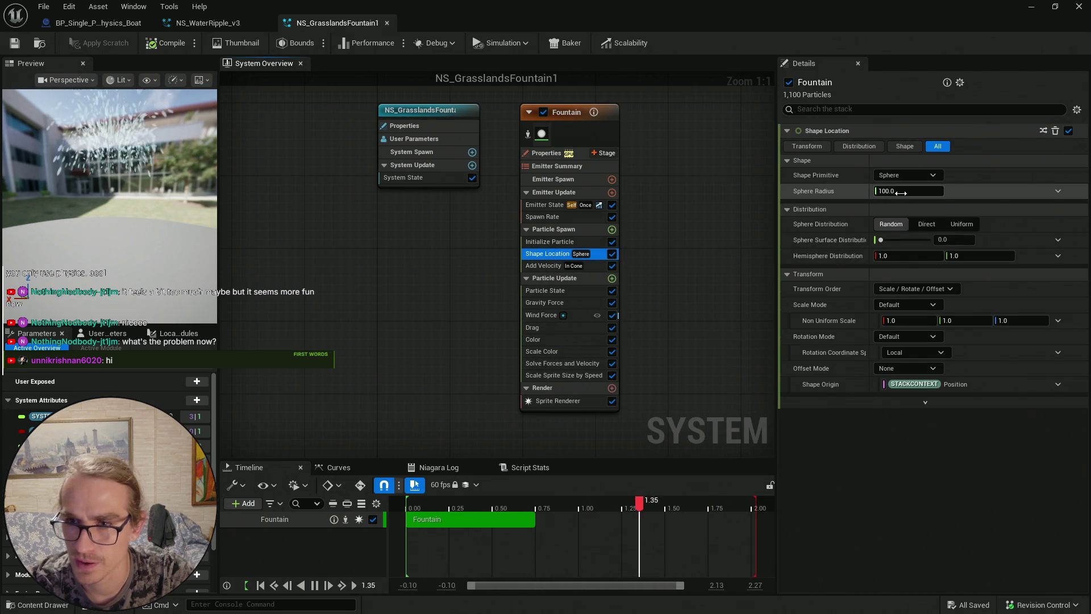
pyautogui.moveTo(901, 193); pyautogui.dragTo(919, 193)
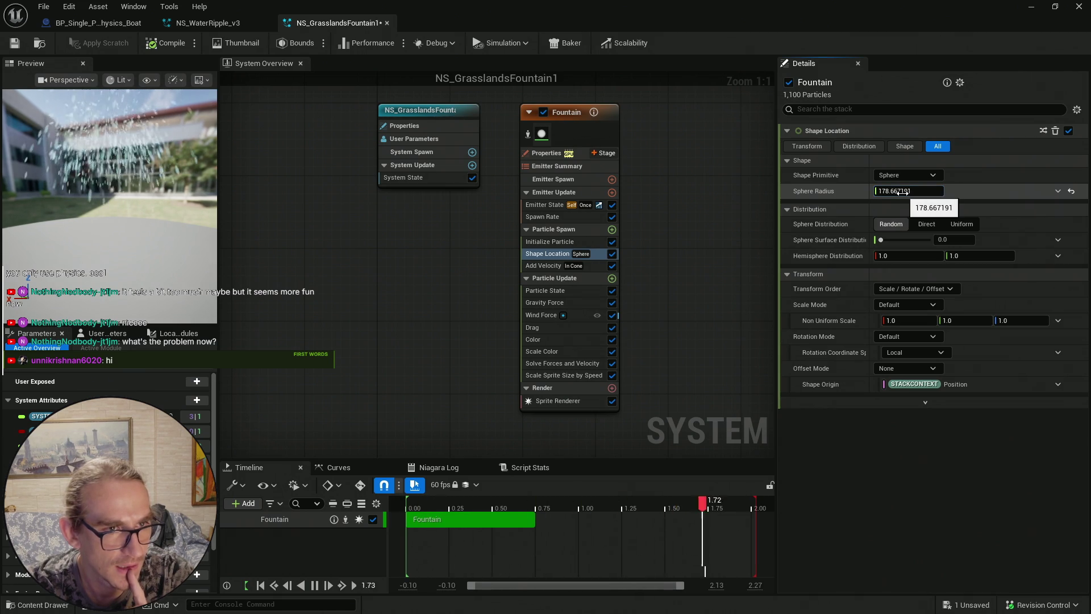
pyautogui.moveTo(899, 192); pyautogui.dragTo(915, 191)
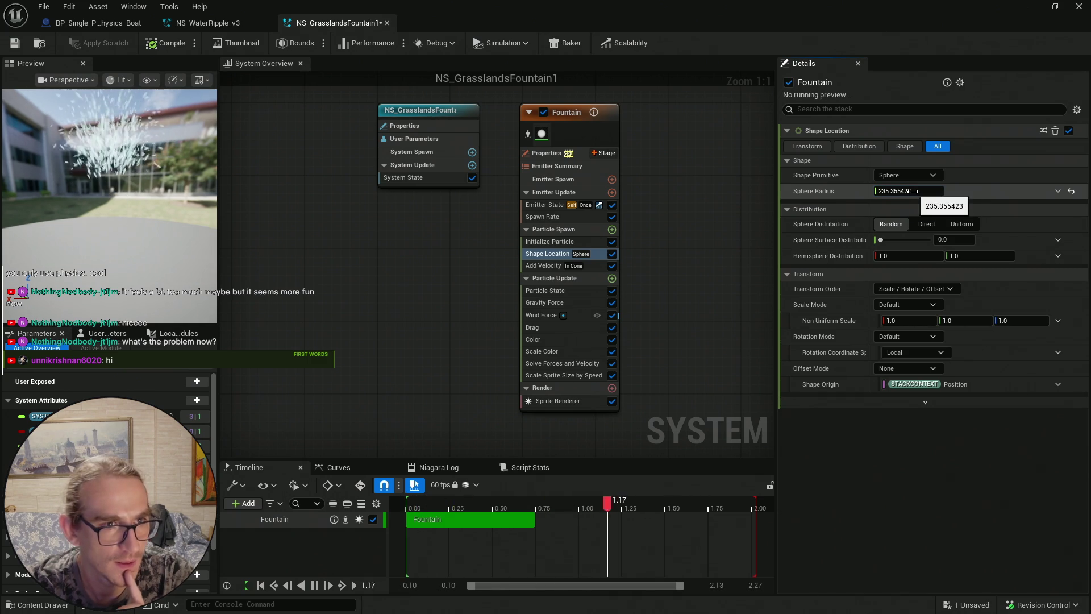
pyautogui.moveTo(911, 192); pyautogui.dragTo(912, 192)
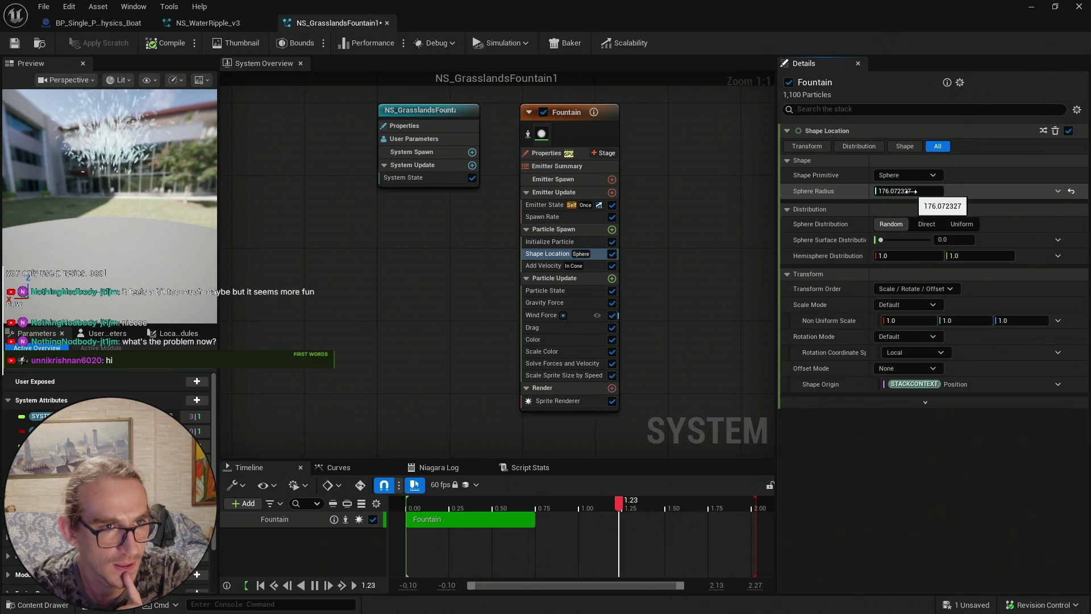
pyautogui.moveTo(909, 191); pyautogui.dragTo(907, 192)
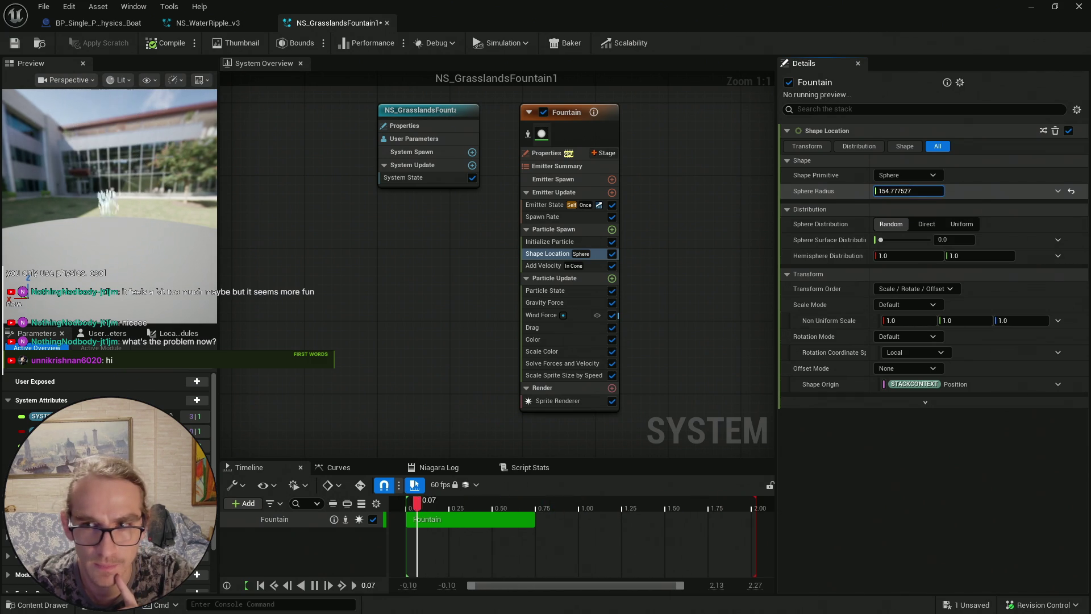
pyautogui.click(908, 191)
pyautogui.write('150')
pyautogui.press('Return')
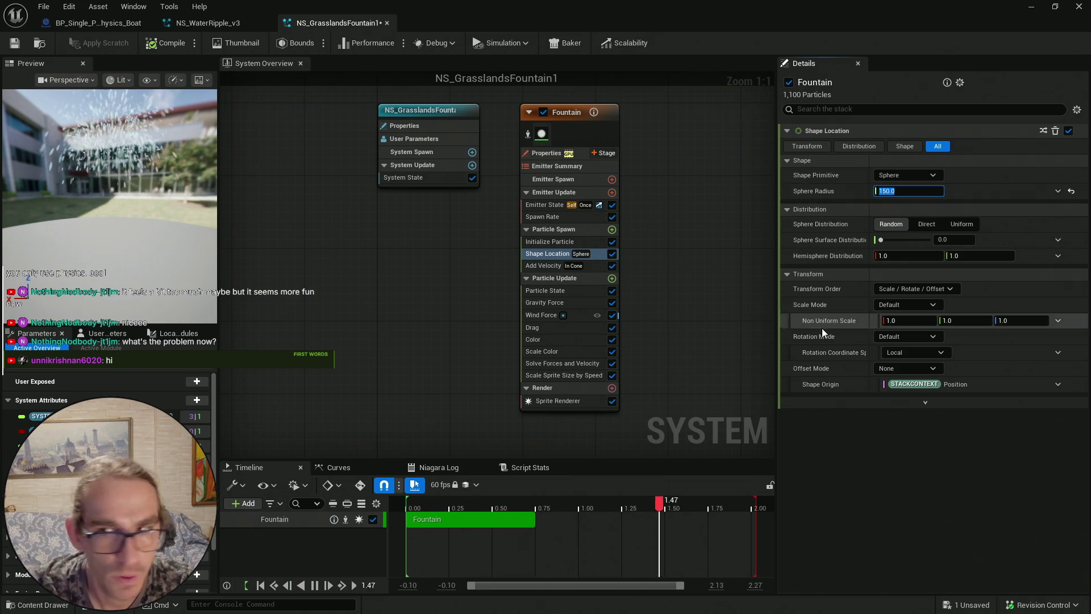
pyautogui.click(557, 341)
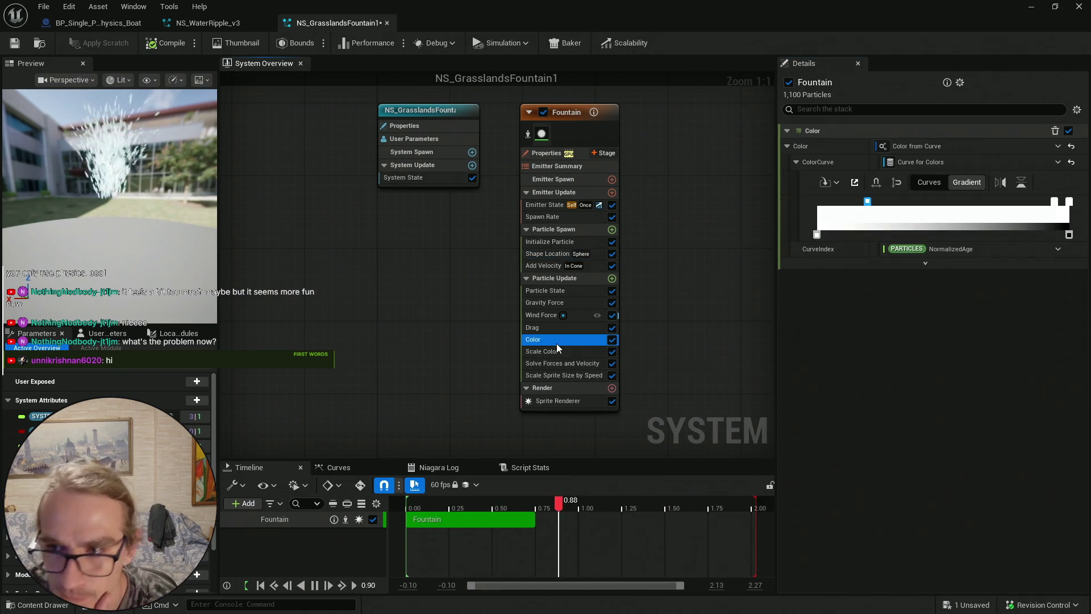
# Tint the right gradient stop orange and the left stop a fully saturated orange
pyautogui.click(1054, 202)
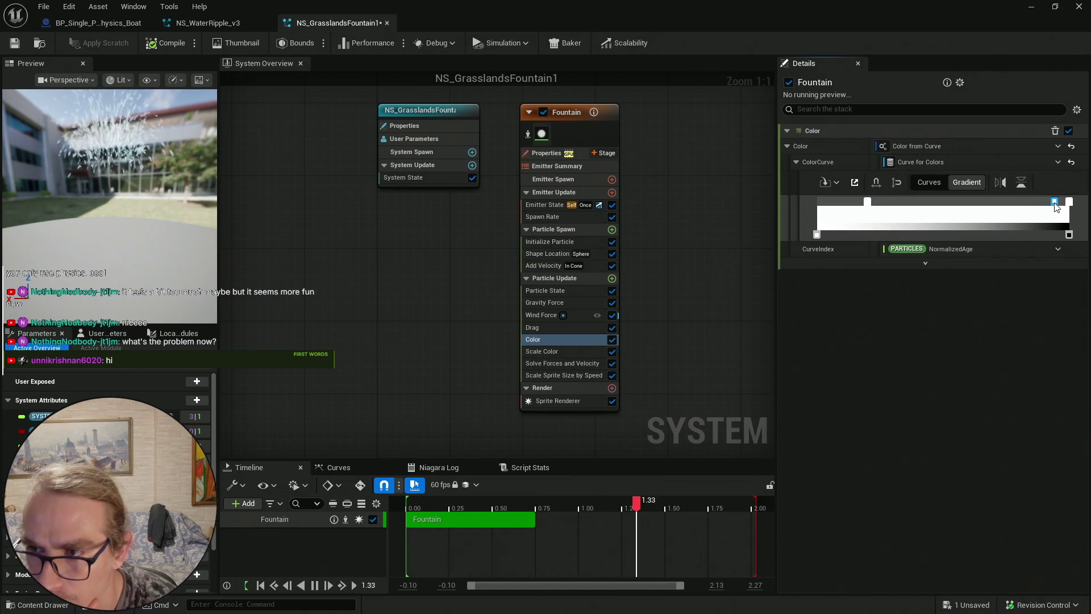
pyautogui.doubleClick(1054, 202)
pyautogui.click(916, 294)
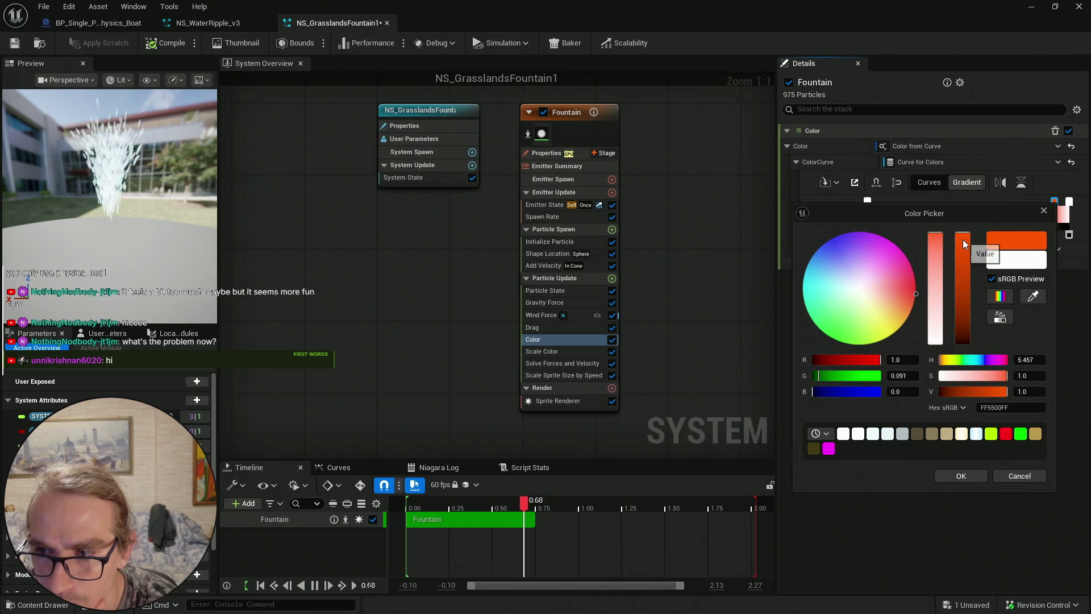
pyautogui.click(970, 475)
pyautogui.click(867, 202)
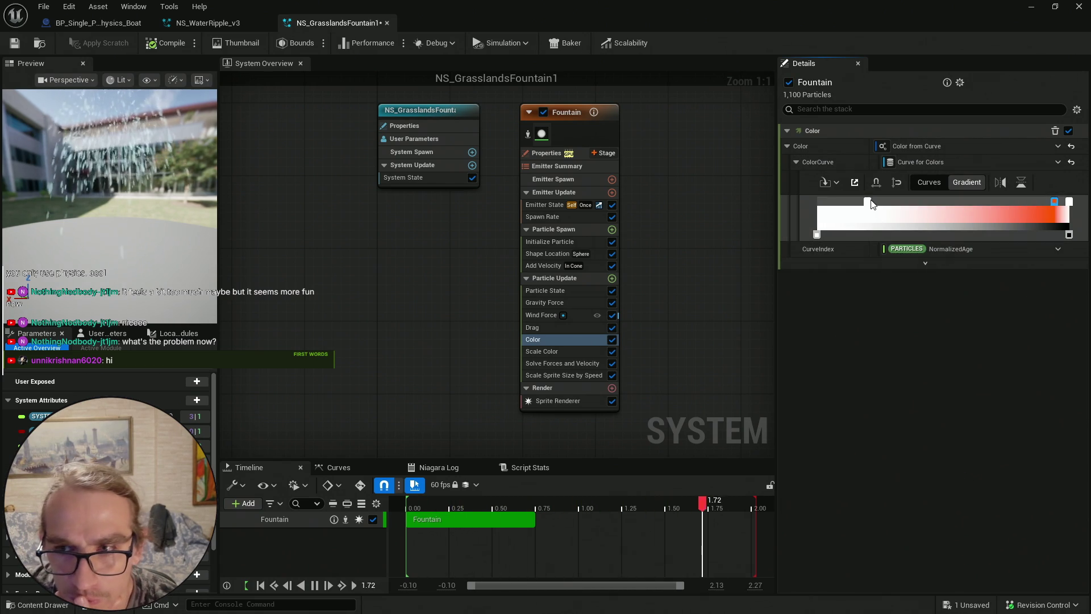
pyautogui.doubleClick(867, 202)
pyautogui.click(711, 306)
pyautogui.moveTo(710, 306); pyautogui.dragTo(721, 309)
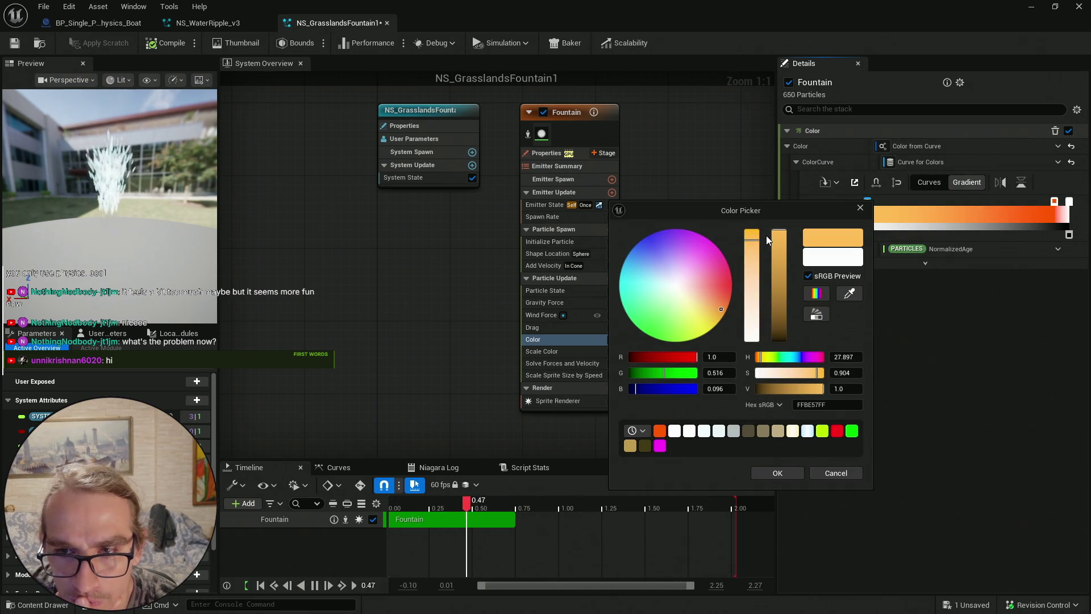
pyautogui.moveTo(756, 239); pyautogui.dragTo(755, 229)
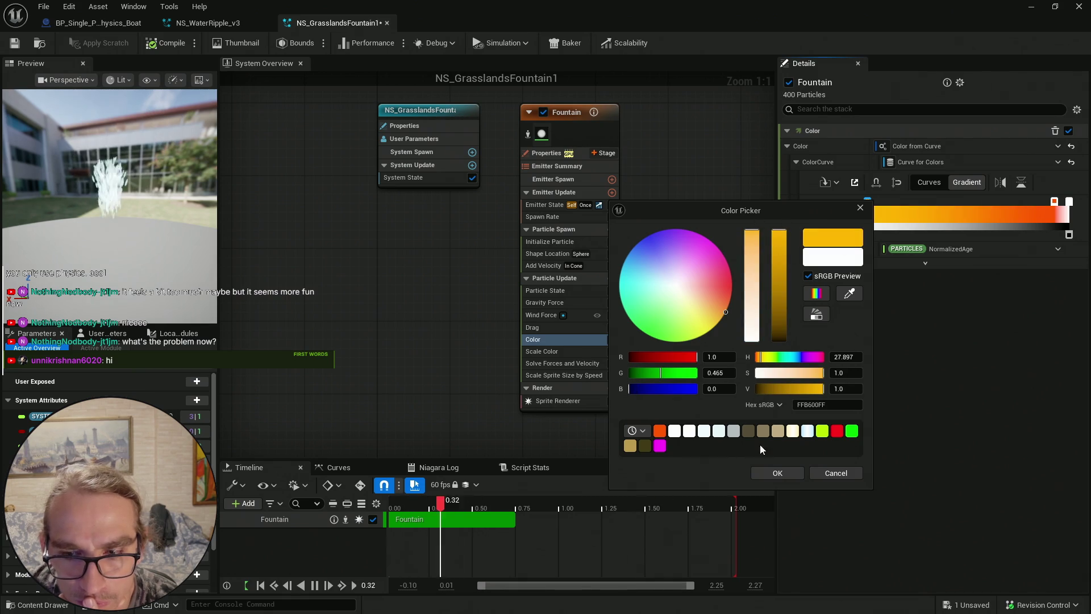
pyautogui.click(778, 473)
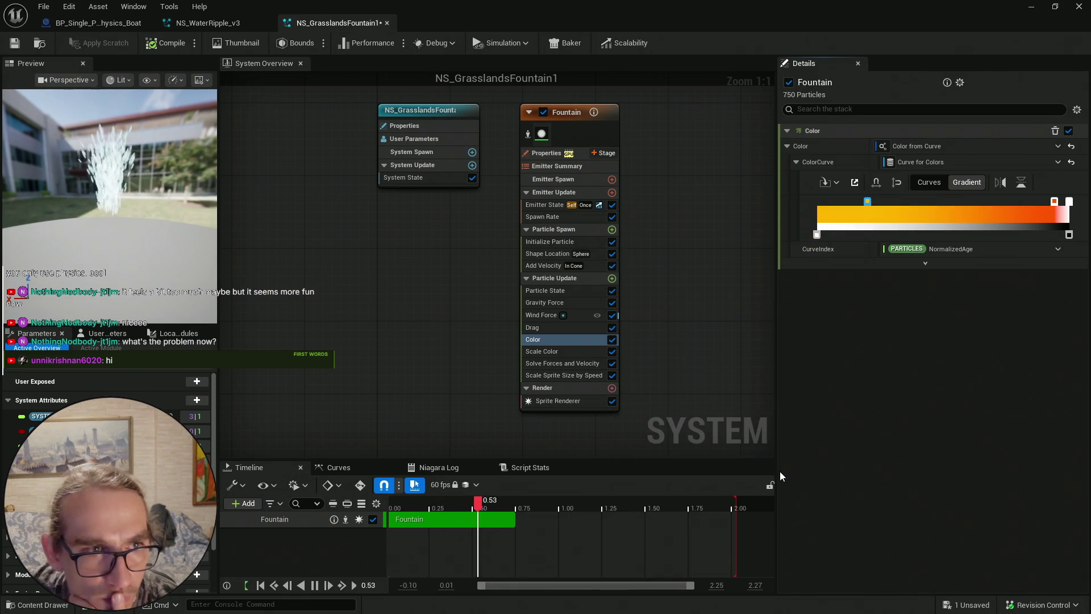
# Return both gradient stops to white and inspect the first and last Scale Alpha keys
pyautogui.doubleClick(1055, 202)
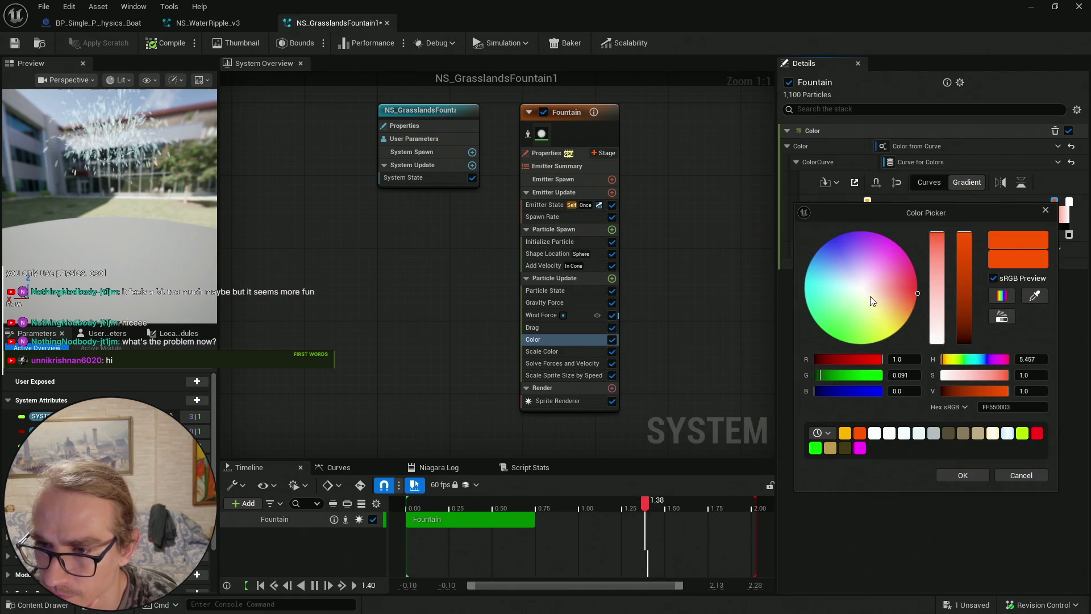
pyautogui.moveTo(937, 318); pyautogui.dragTo(968, 264)
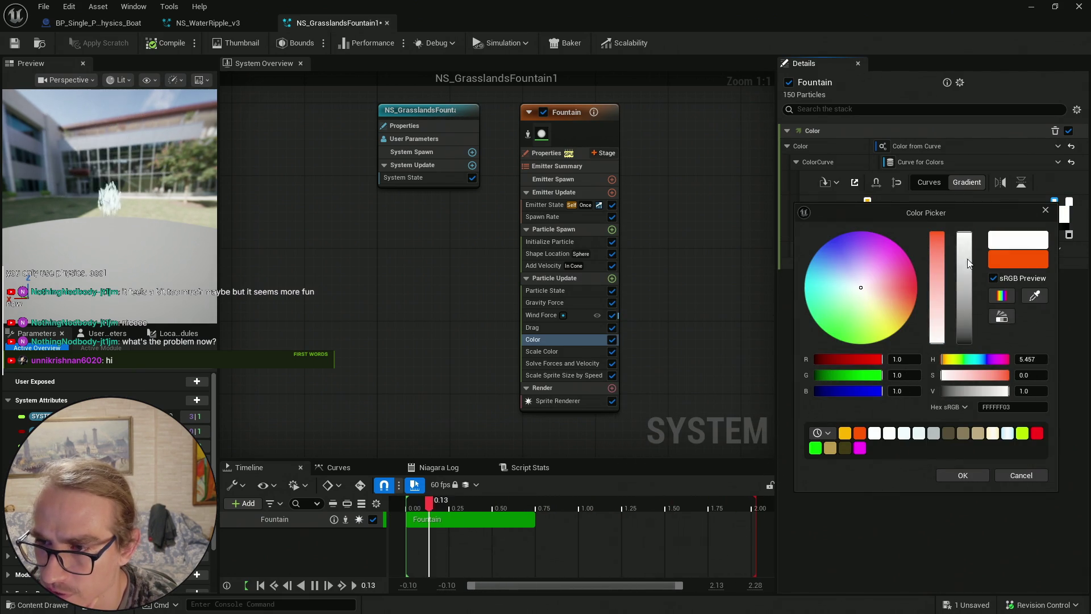
pyautogui.click(962, 476)
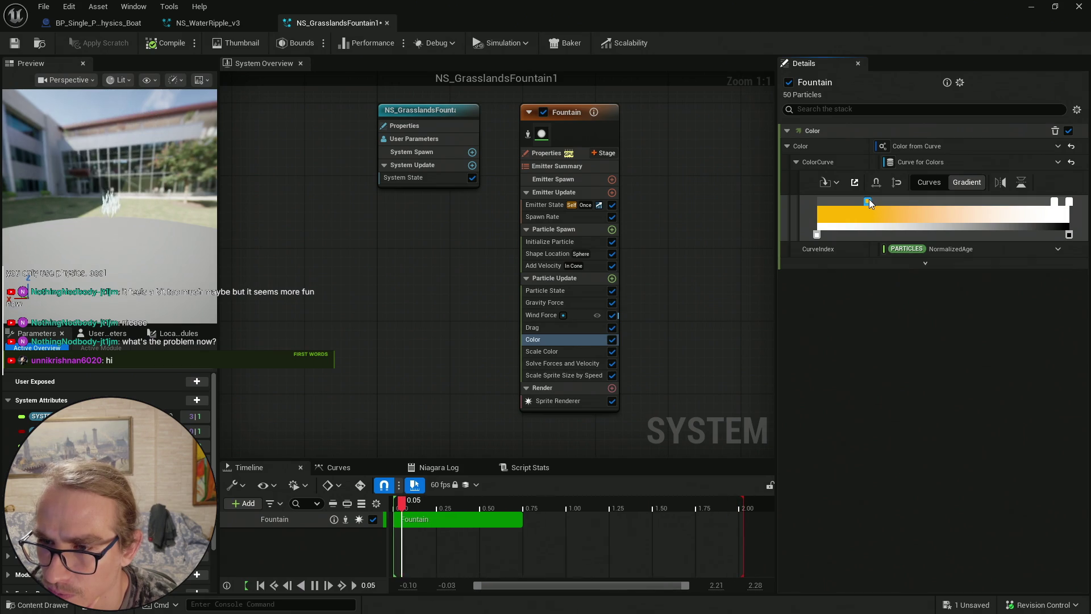
pyautogui.doubleClick(869, 199)
pyautogui.click(750, 339)
pyautogui.click(773, 473)
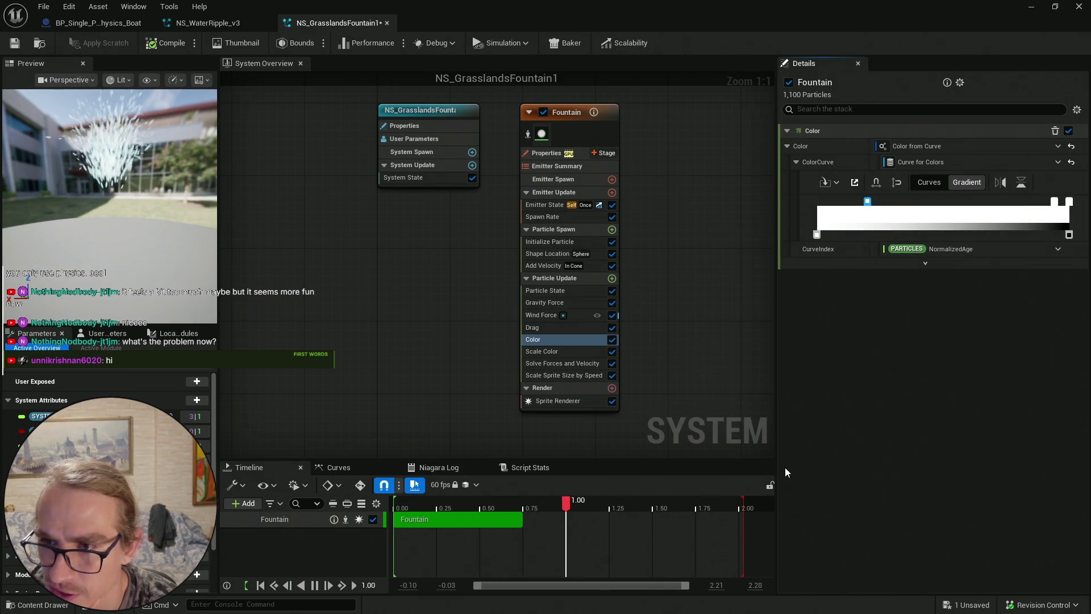
pyautogui.click(576, 351)
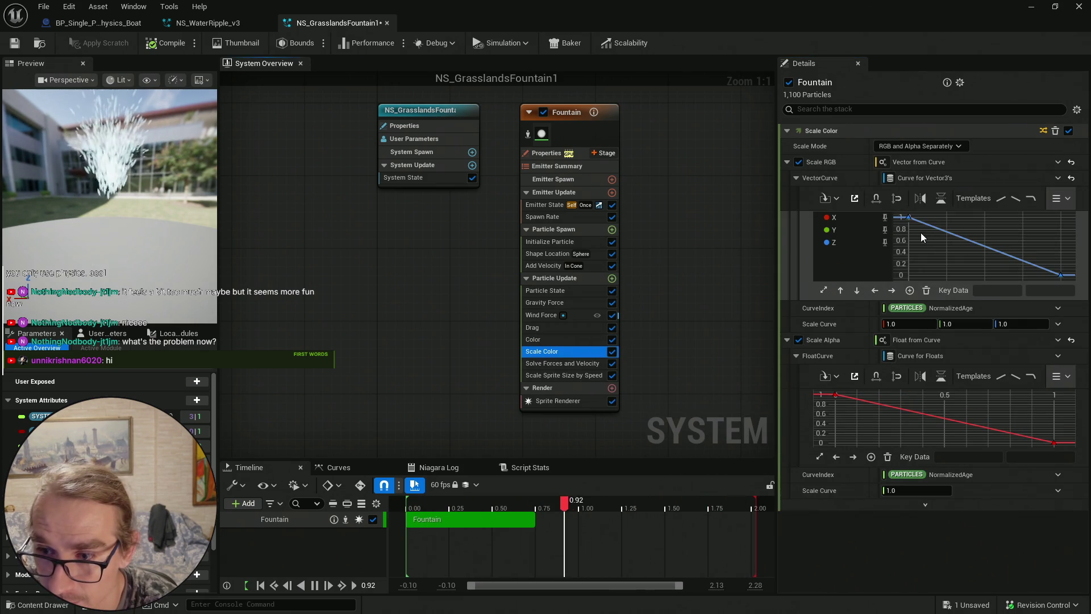
pyautogui.click(834, 395)
pyautogui.click(1052, 442)
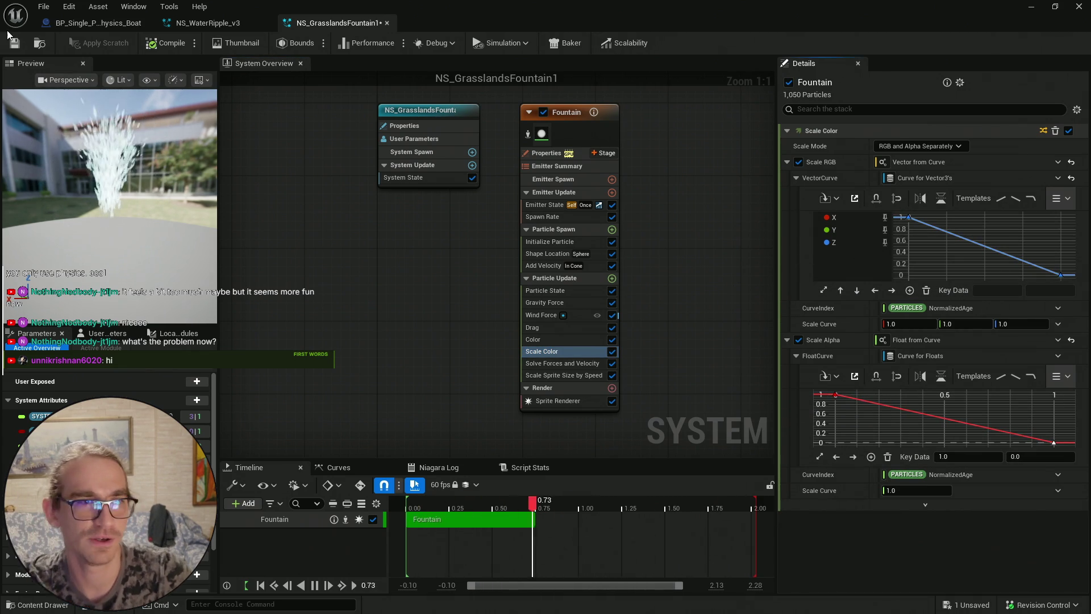
# Compile and save NS_GrasslandsFountain1, reviewing Solve Forces and Scale Sprite Size by Speed
pyautogui.click(18, 46)
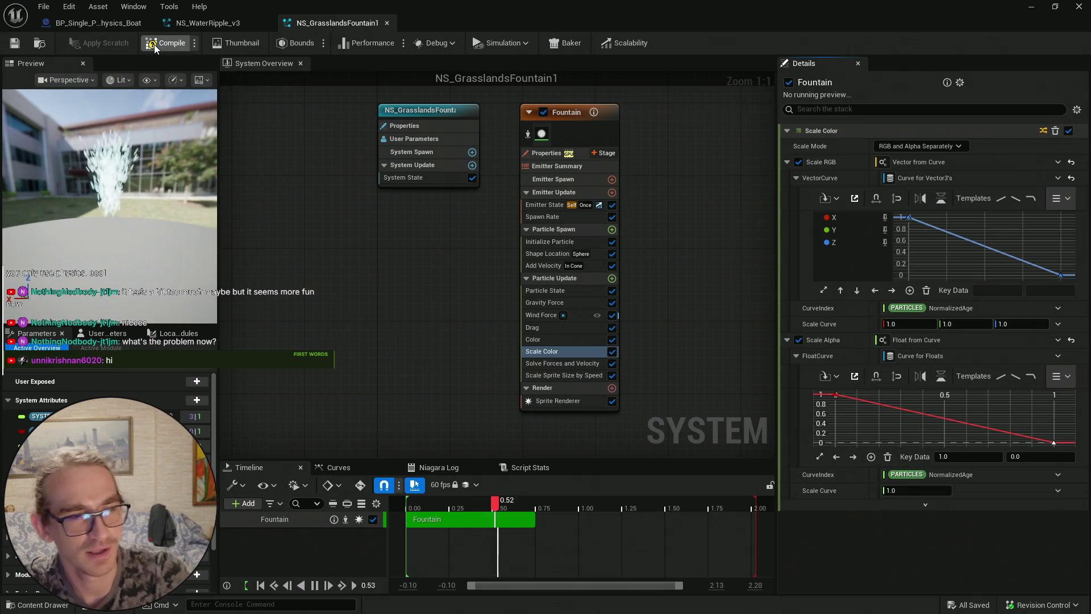
pyautogui.click(15, 44)
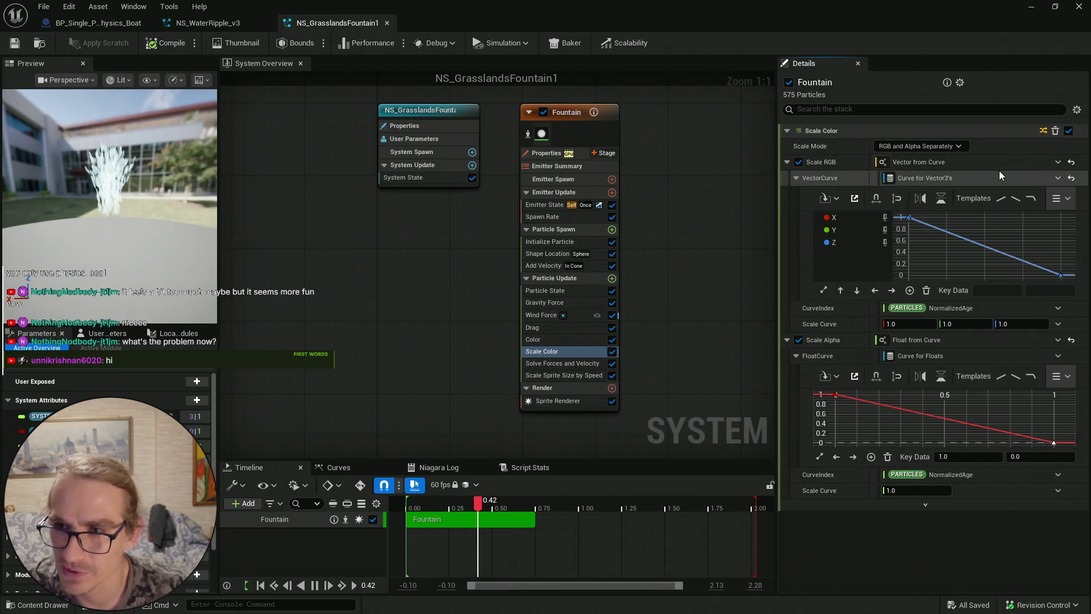
pyautogui.click(22, 46)
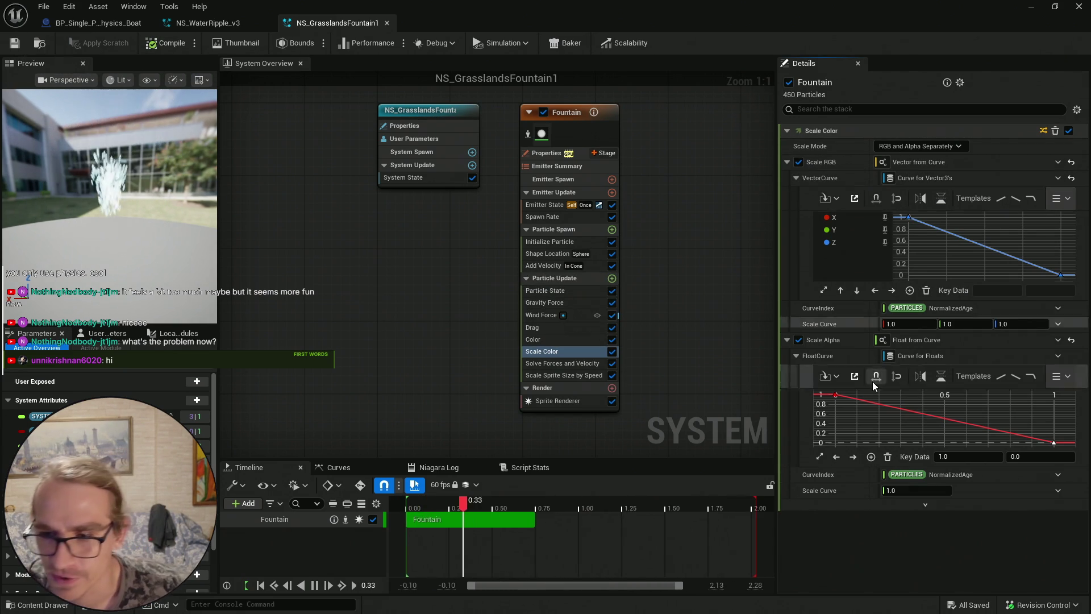
pyautogui.click(559, 365)
pyautogui.click(562, 375)
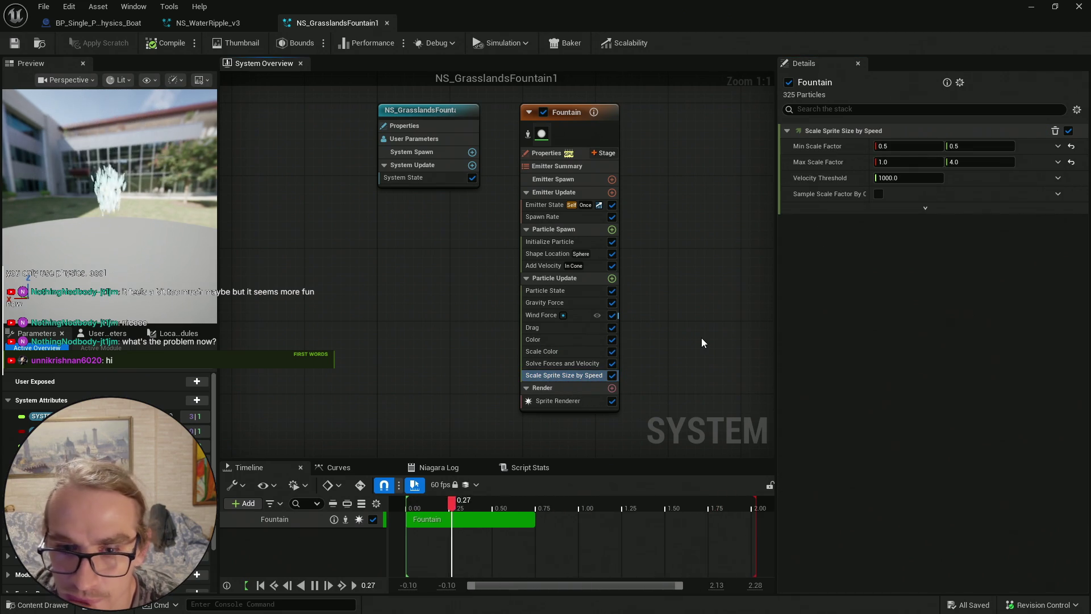
pyautogui.click(663, 157)
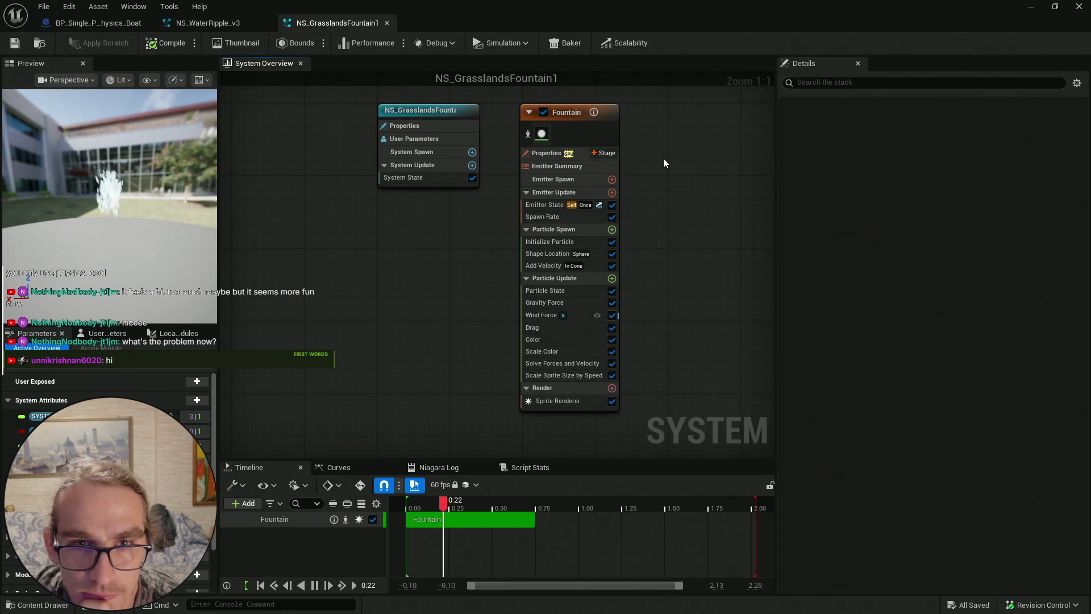
pyautogui.click(15, 43)
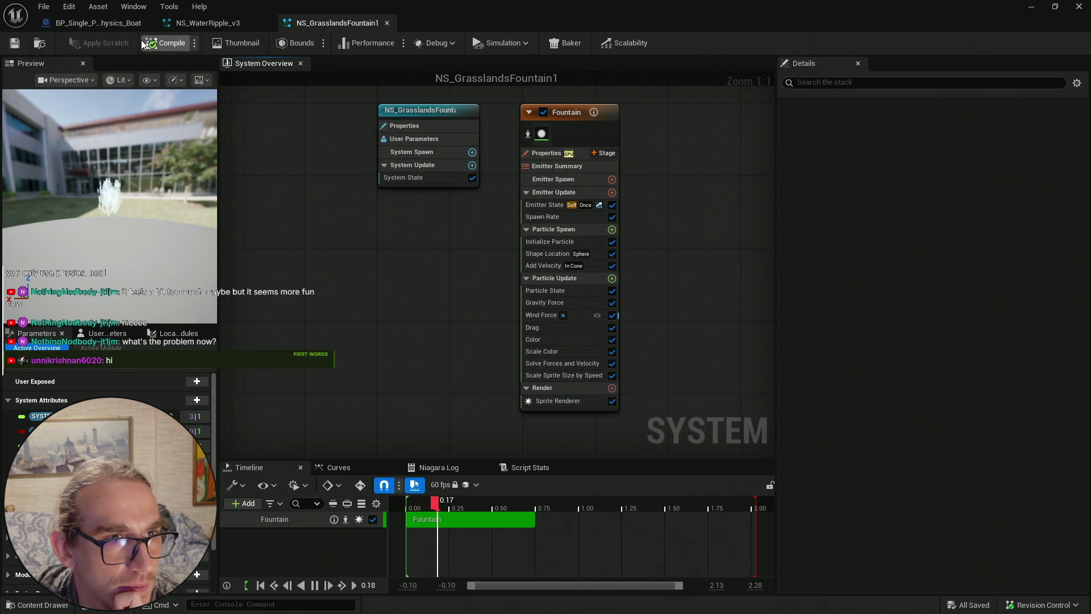
pyautogui.click(15, 43)
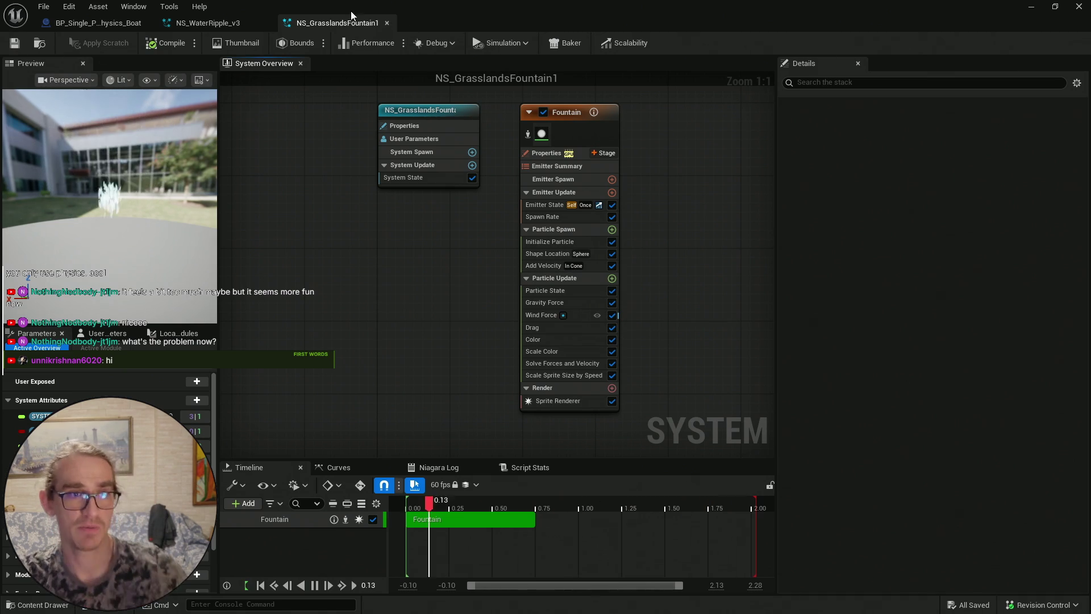
# Return to the level editor and hide the Fountain asset browser to reveal the level
pyautogui.click(1030, 6)
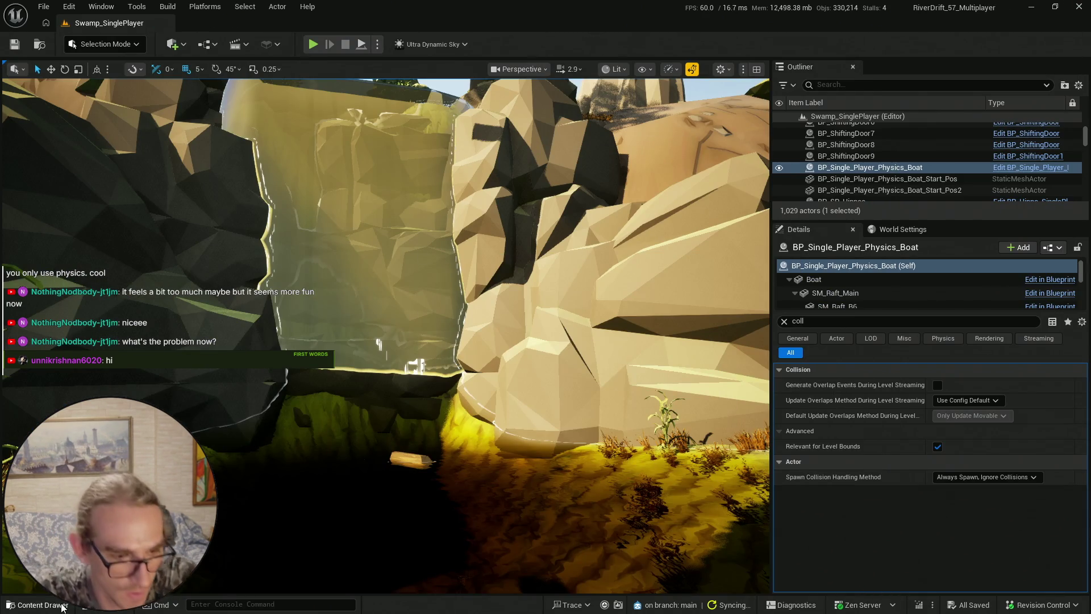
pyautogui.click(80, 607)
pyautogui.click(3, 39)
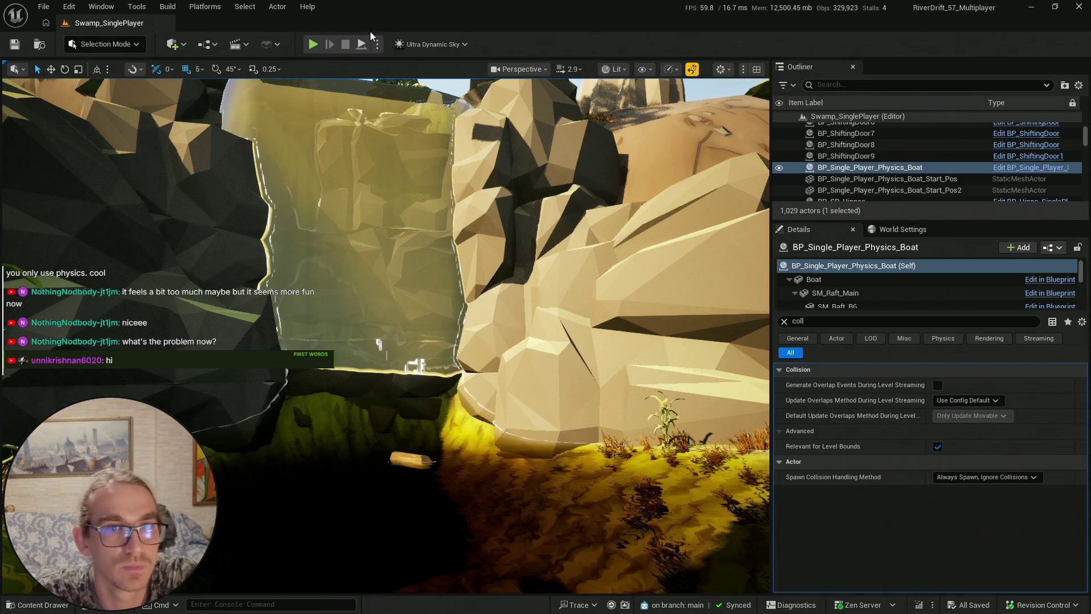
# Play-test the raft's white splash in Swamp_SinglePlayer twice
pyautogui.hotkey('alt', 'p')
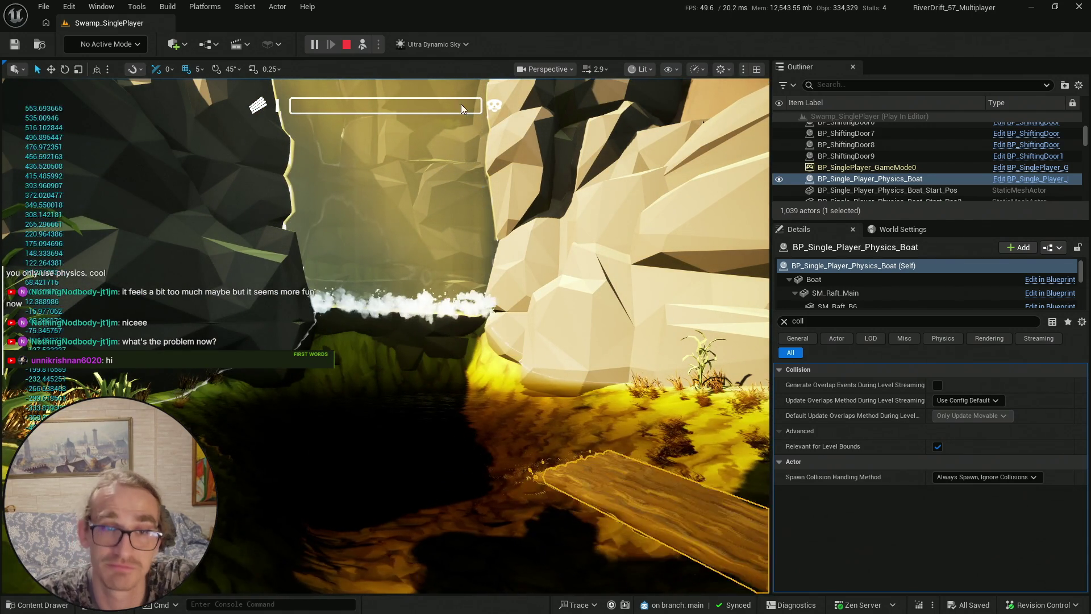
pyautogui.press('Escape')
pyautogui.scroll(-5, 470, 293)
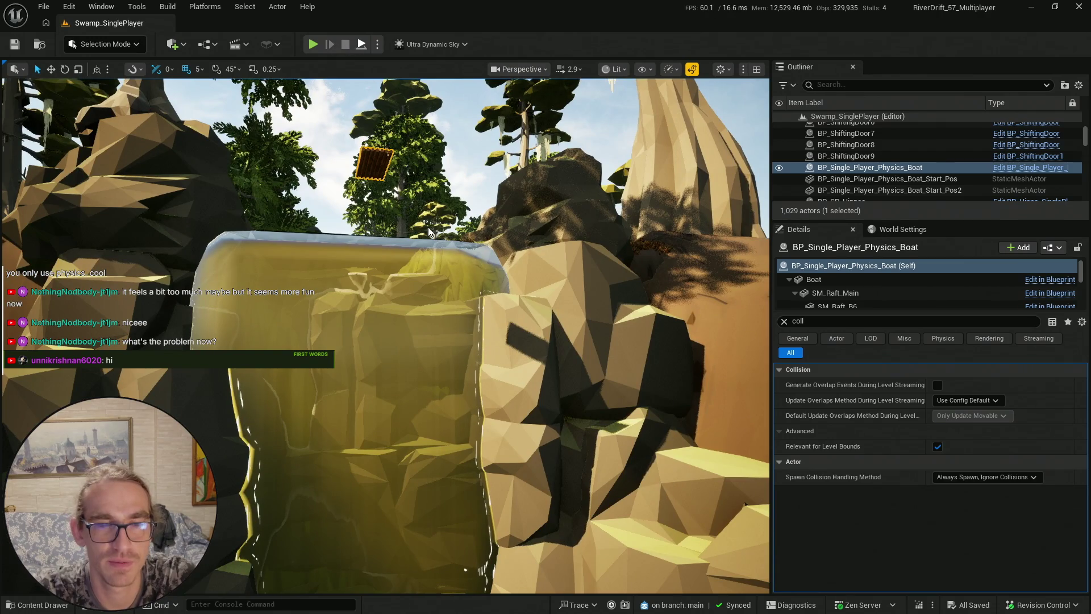
pyautogui.hotkey('alt', 'p')
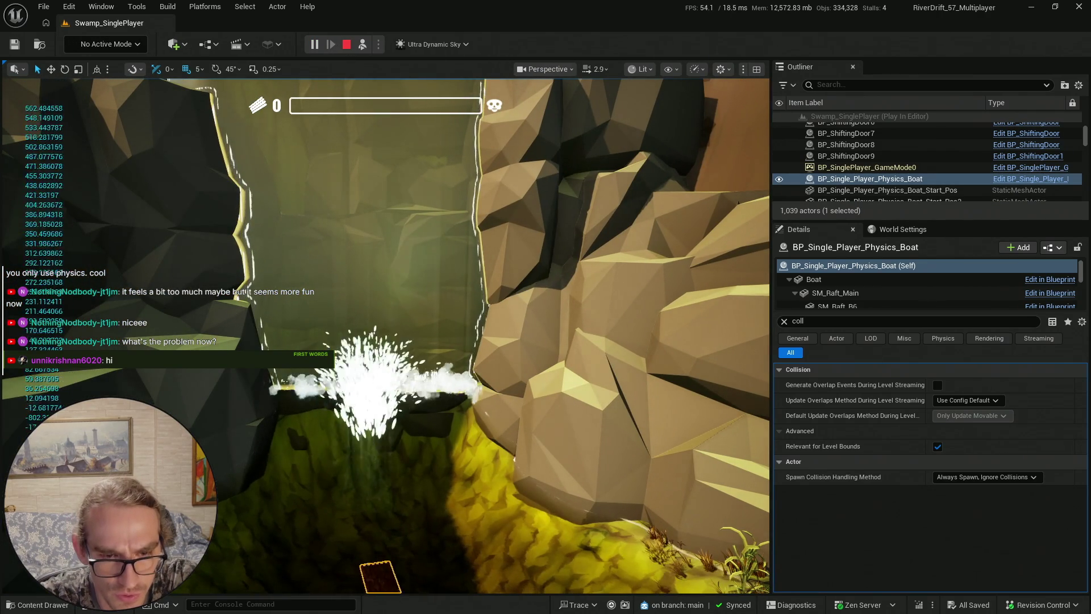
pyautogui.press('Escape')
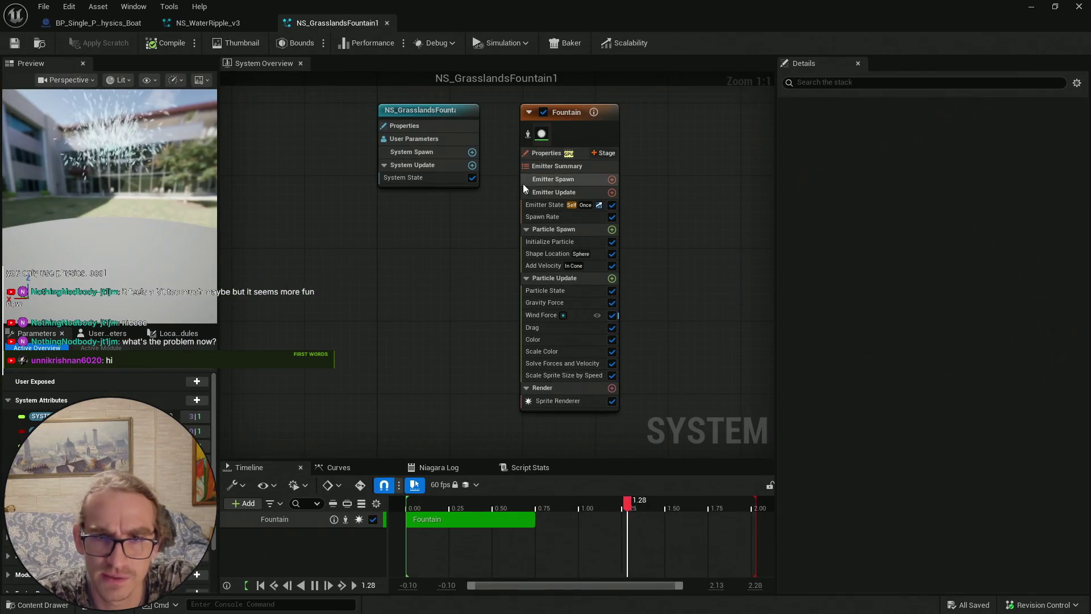
# In NS_WaterRipple_v3, try Mesh Uniform Scale B values of minimum 5.0 and maximum 10.0, then 5.0
pyautogui.click(228, 24)
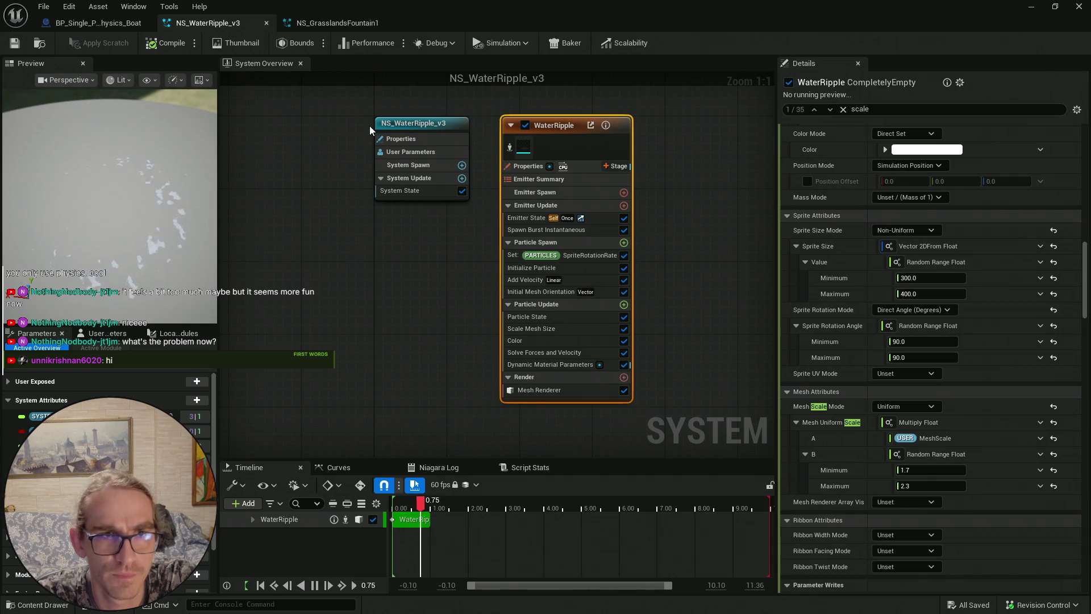
pyautogui.click(95, 23)
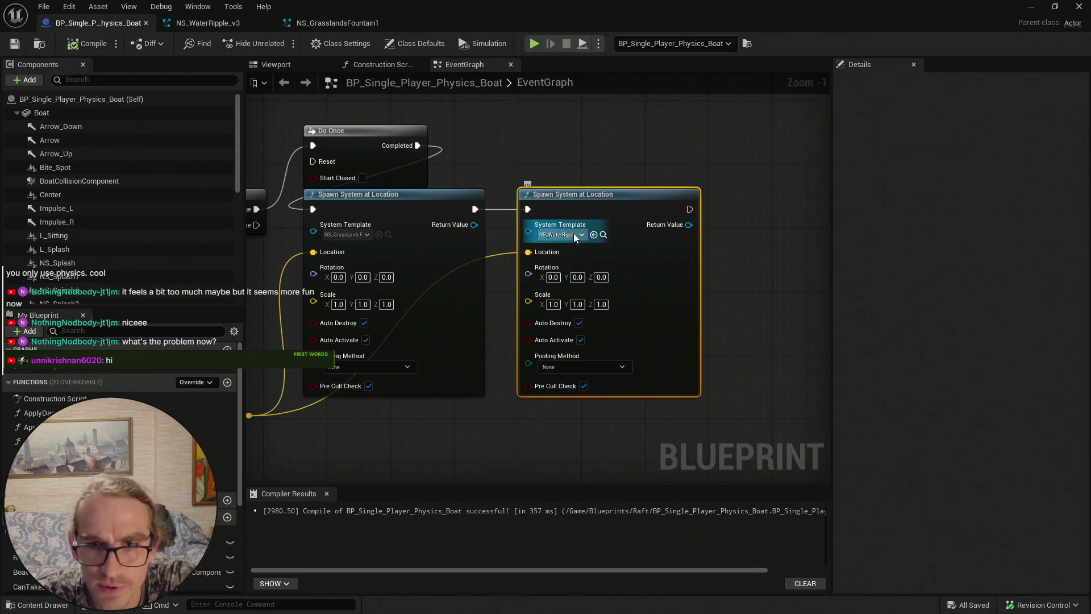
pyautogui.click(214, 25)
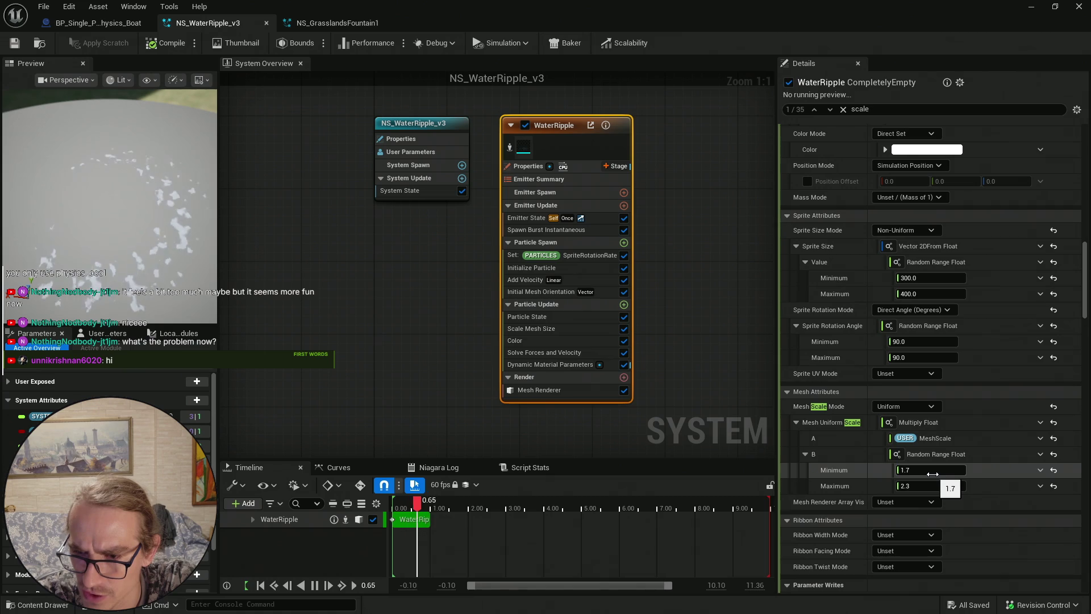
pyautogui.moveTo(924, 473); pyautogui.dragTo(954, 473)
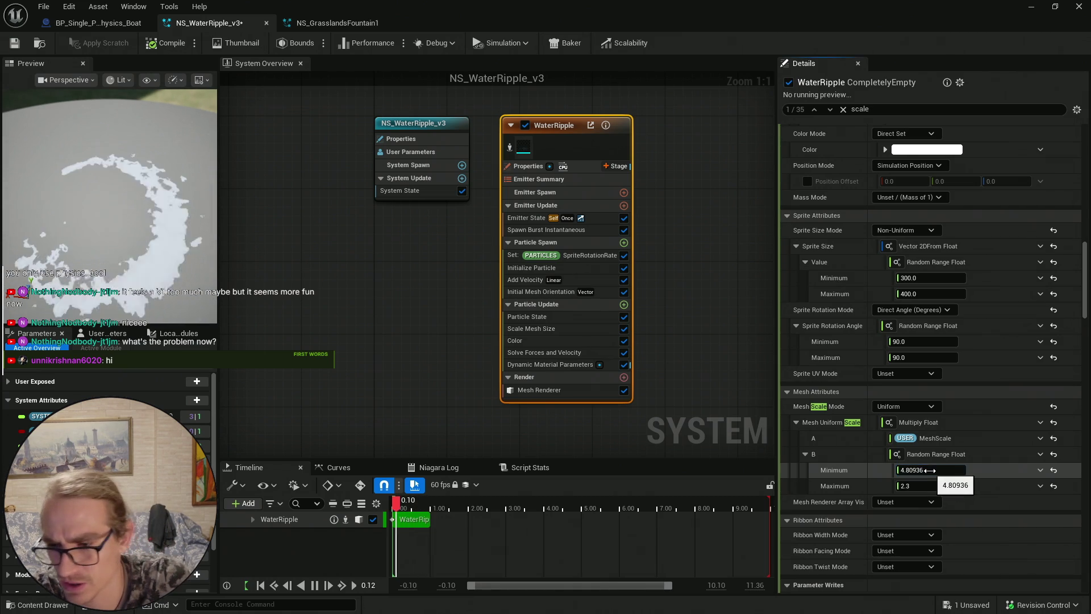
pyautogui.hotkey('ctrl', 'z')
pyautogui.click(935, 470)
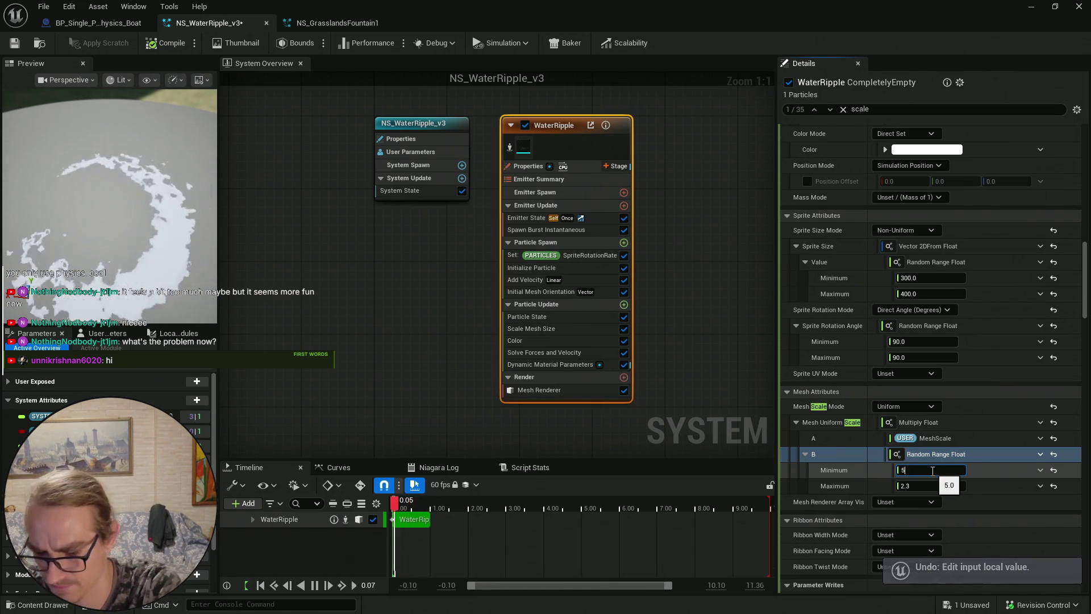
pyautogui.click(931, 485)
pyautogui.write('10')
pyautogui.press('Return')
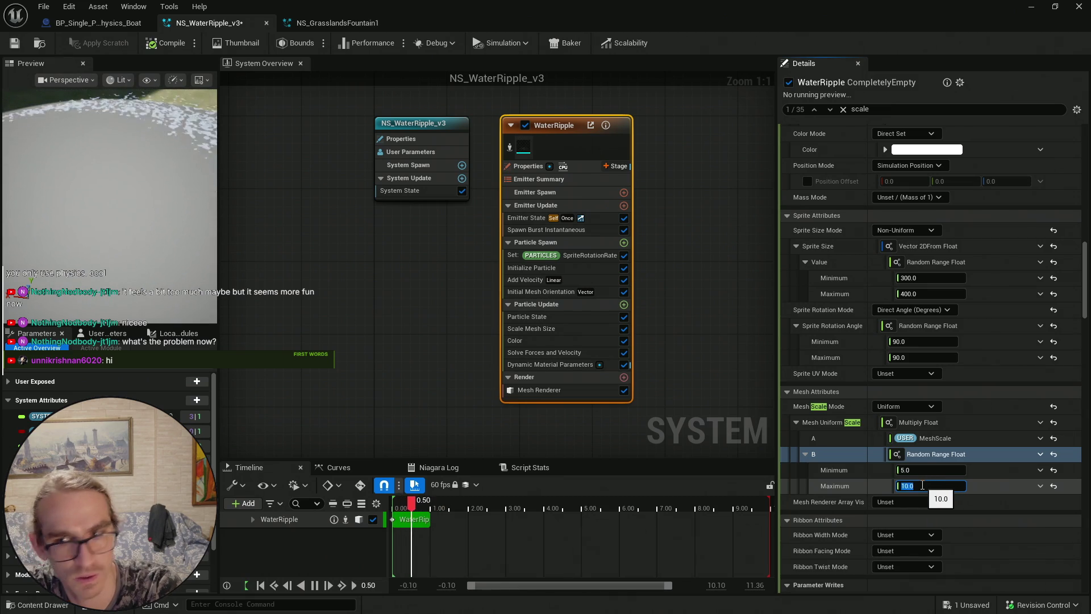
pyautogui.write('5')
pyautogui.press('Return')
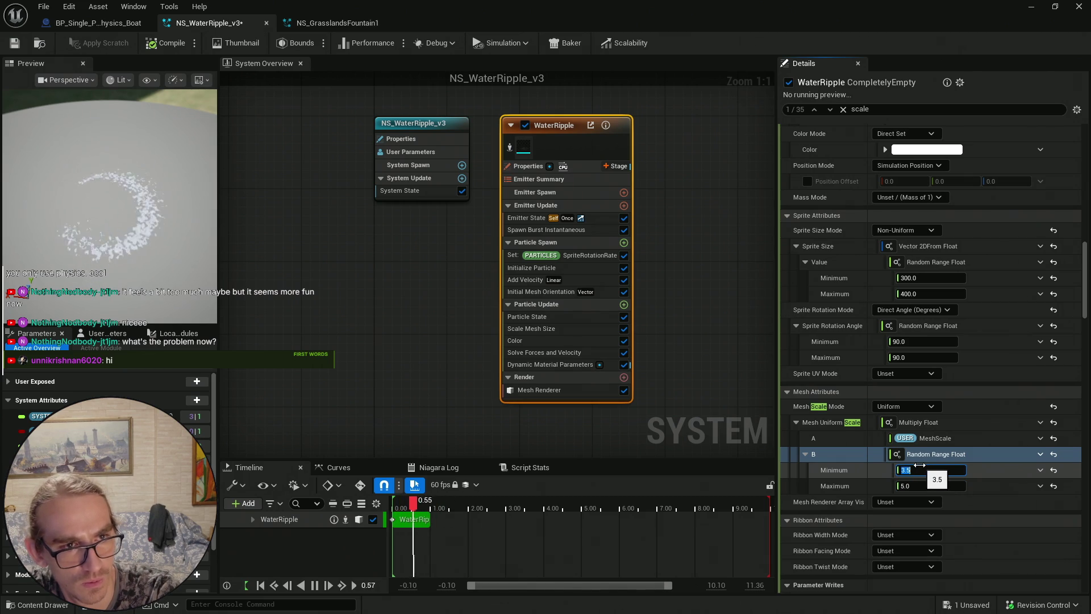
# Reset the Mesh Uniform Scale B range, set it to 3.0–6.0, and save NS_WaterRipple_v3
pyautogui.click(1053, 470)
pyautogui.click(1054, 486)
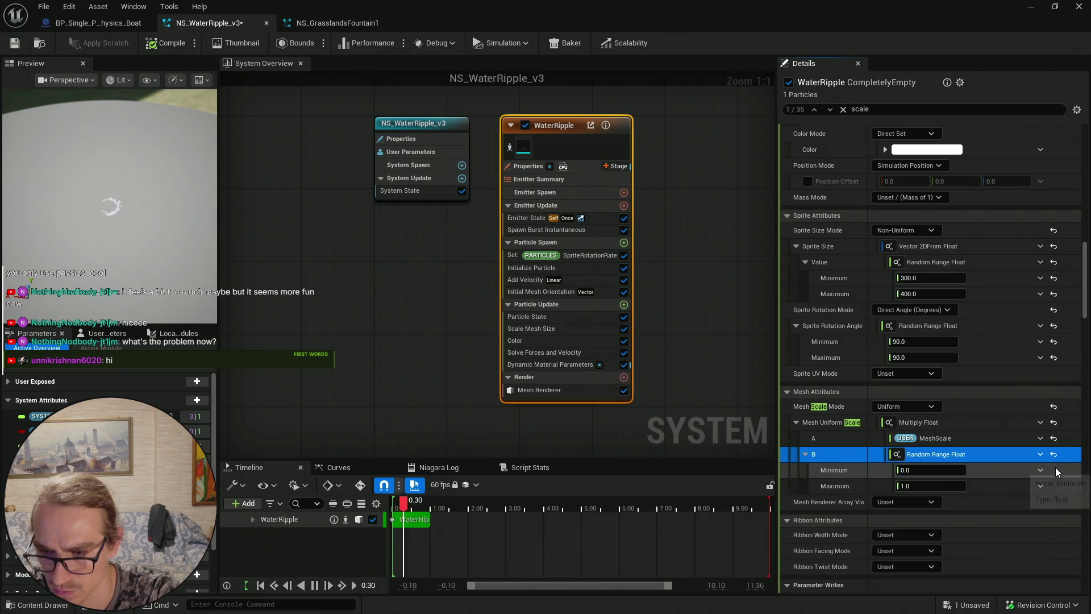
pyautogui.moveTo(954, 474); pyautogui.dragTo(974, 470)
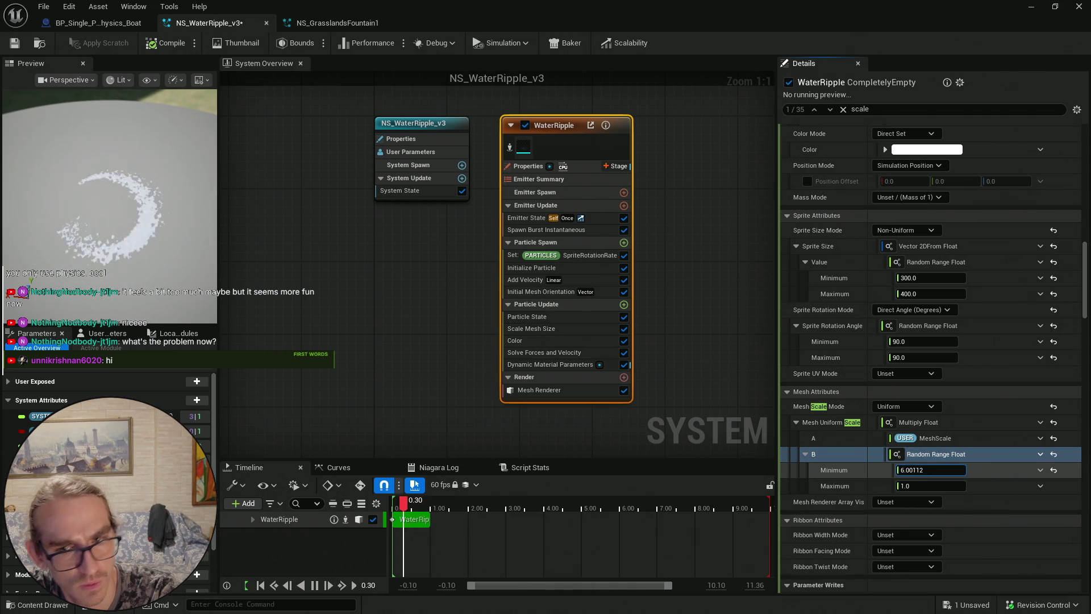
pyautogui.click(932, 470)
pyautogui.write('3')
pyautogui.press('Return')
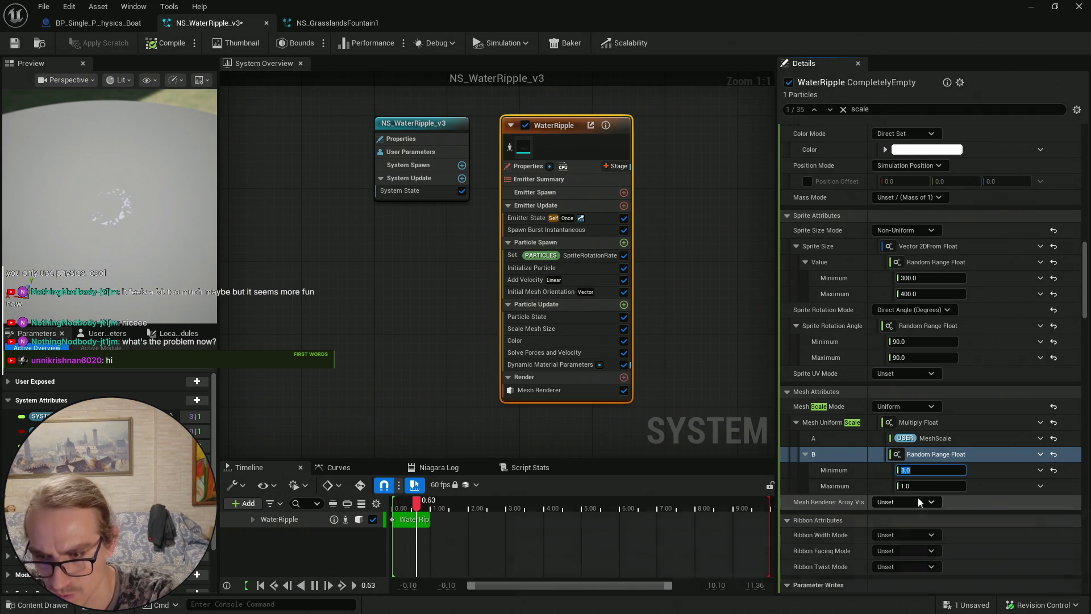
pyautogui.press('Tab')
pyautogui.write('6')
pyautogui.press('Return')
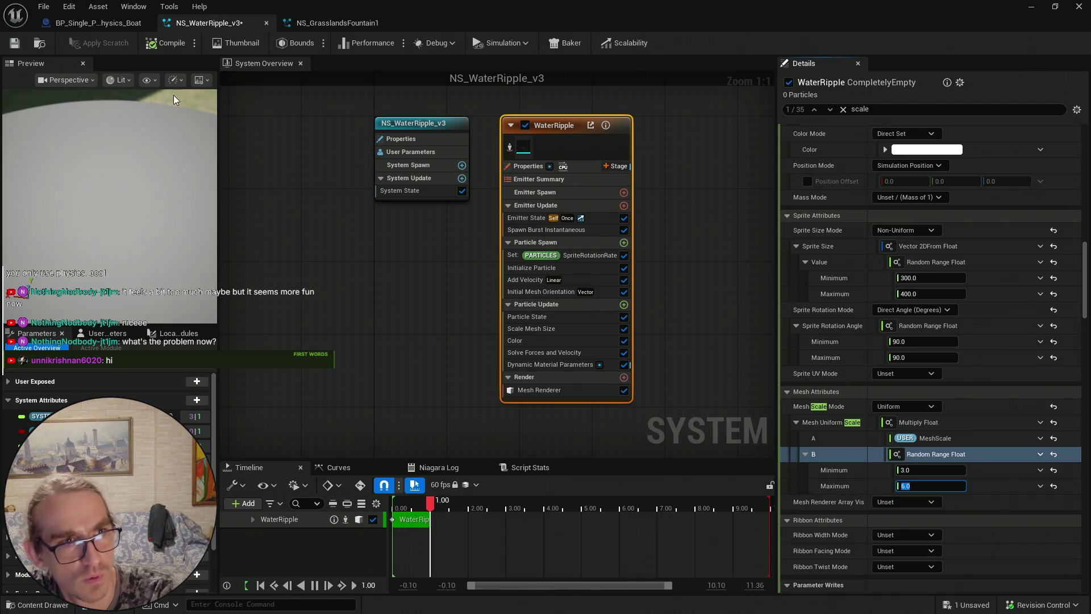
pyautogui.click(14, 43)
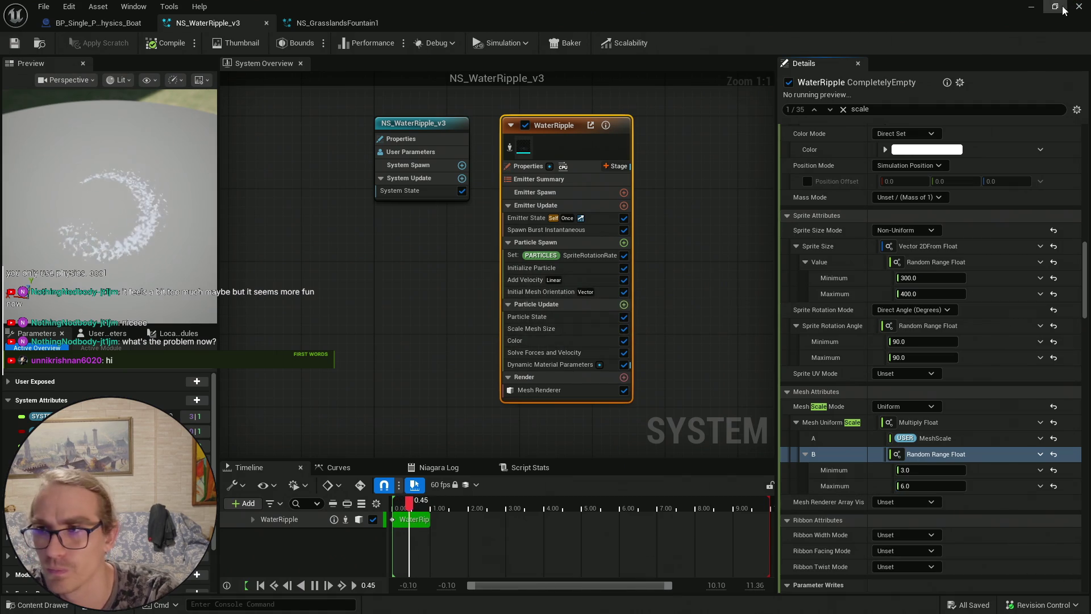
pyautogui.click(1032, 6)
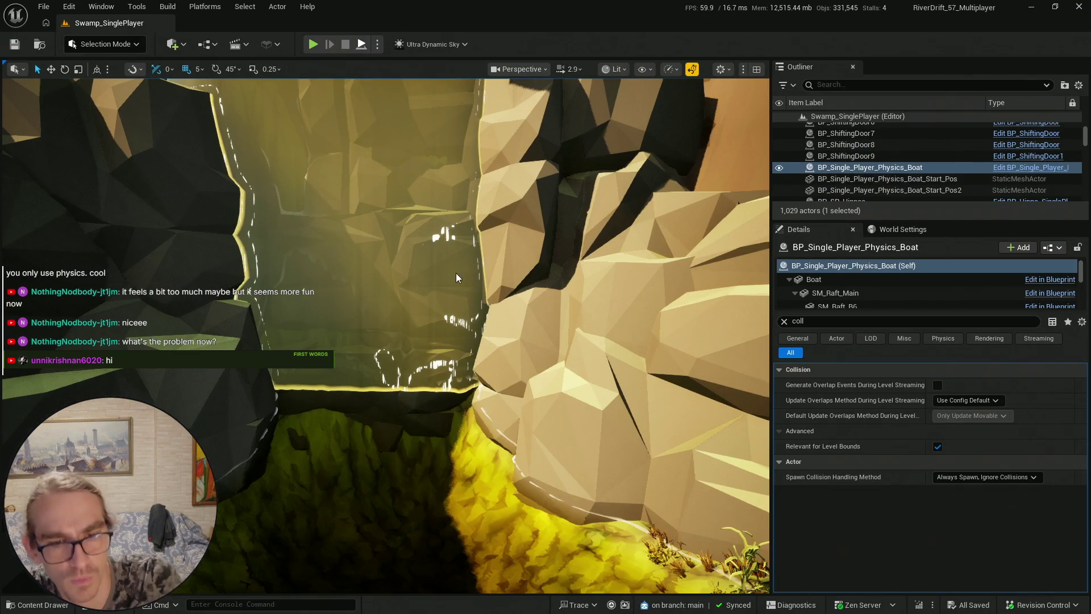
# Play-test the splash, then set Mesh Uniform Scale B to 2.0–4.0 and save NS_WaterRipple_v3
pyautogui.hotkey('alt', 'p')
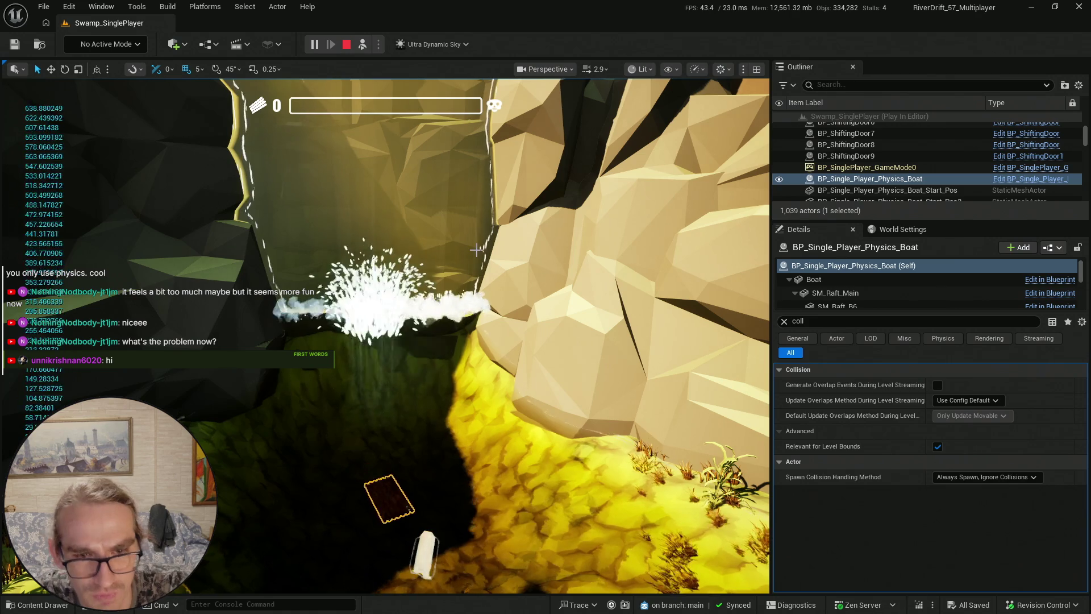
pyautogui.press('Escape')
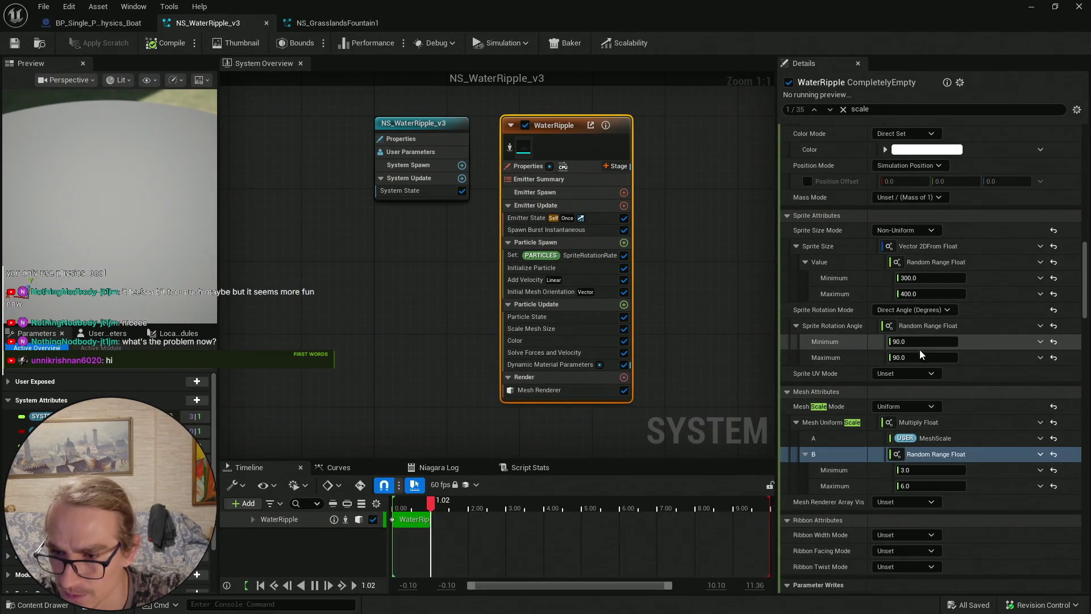
pyautogui.click(932, 470)
pyautogui.write('2')
pyautogui.press('Tab')
pyautogui.write('4')
pyautogui.press('Return')
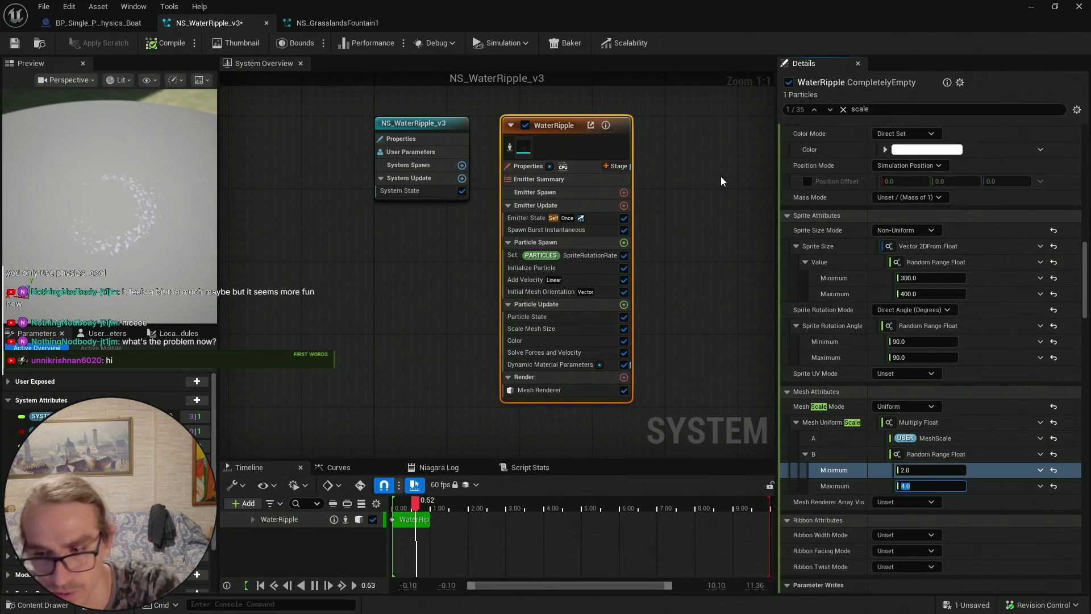
pyautogui.click(14, 44)
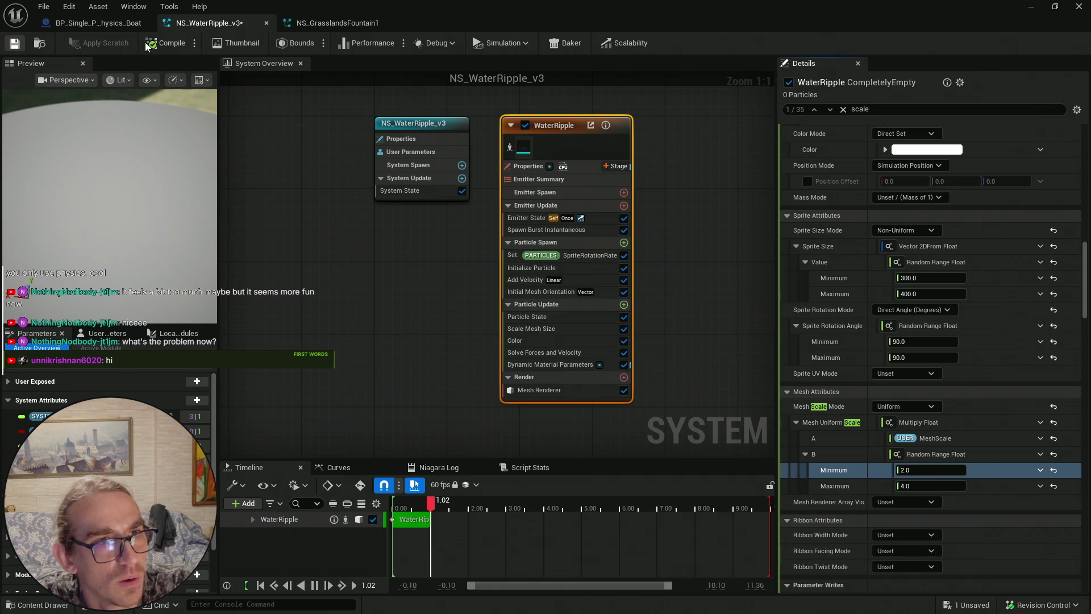
pyautogui.click(1030, 6)
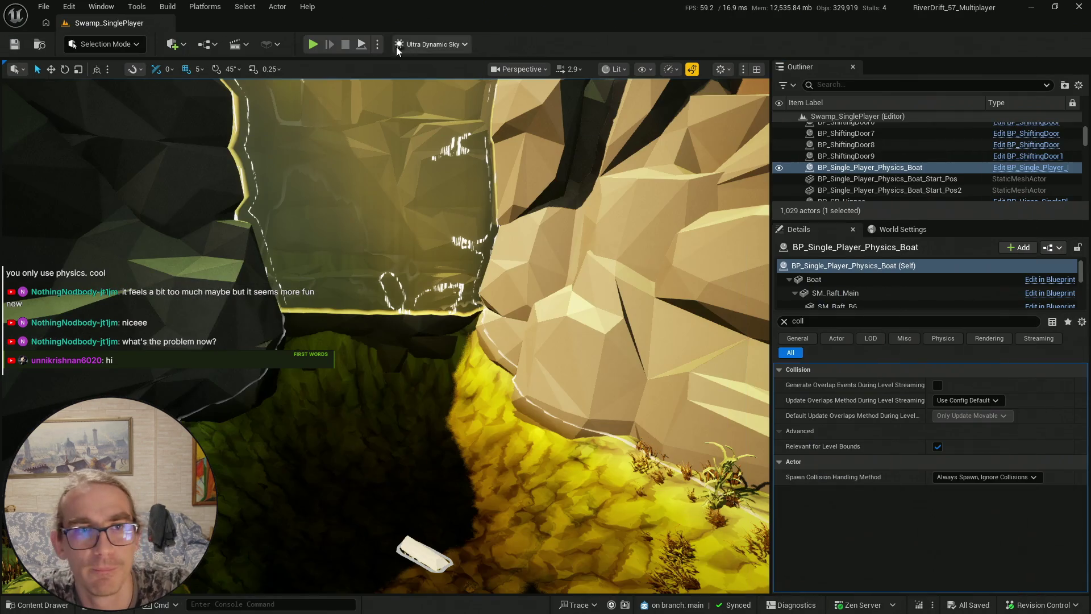
# Run three play-tests of the smaller ripple splash, then switch back to NS_WaterRipple_v3
pyautogui.click(362, 46)
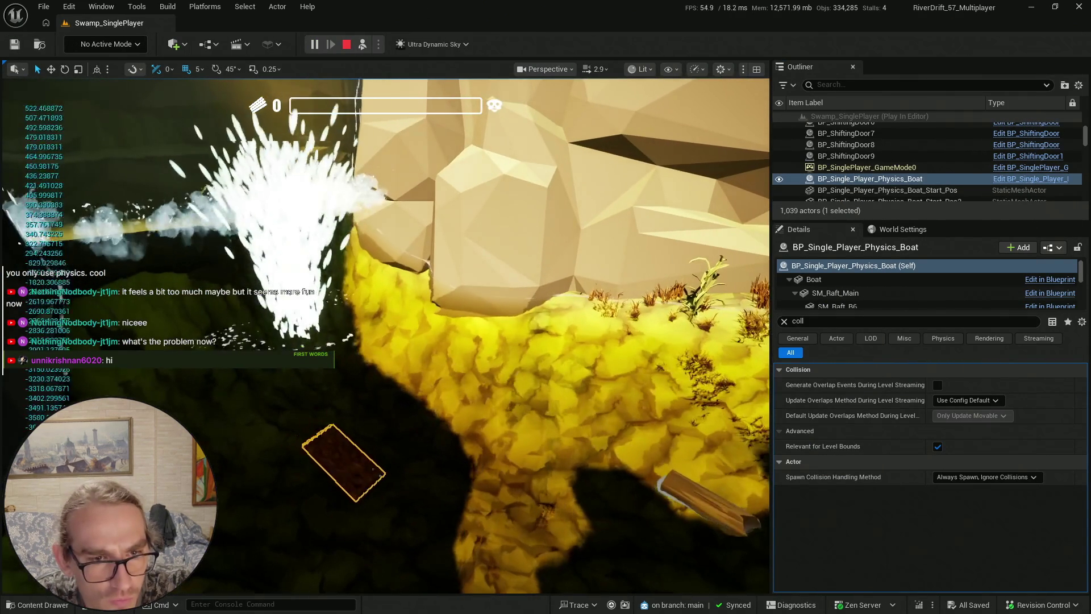
pyautogui.press('Escape')
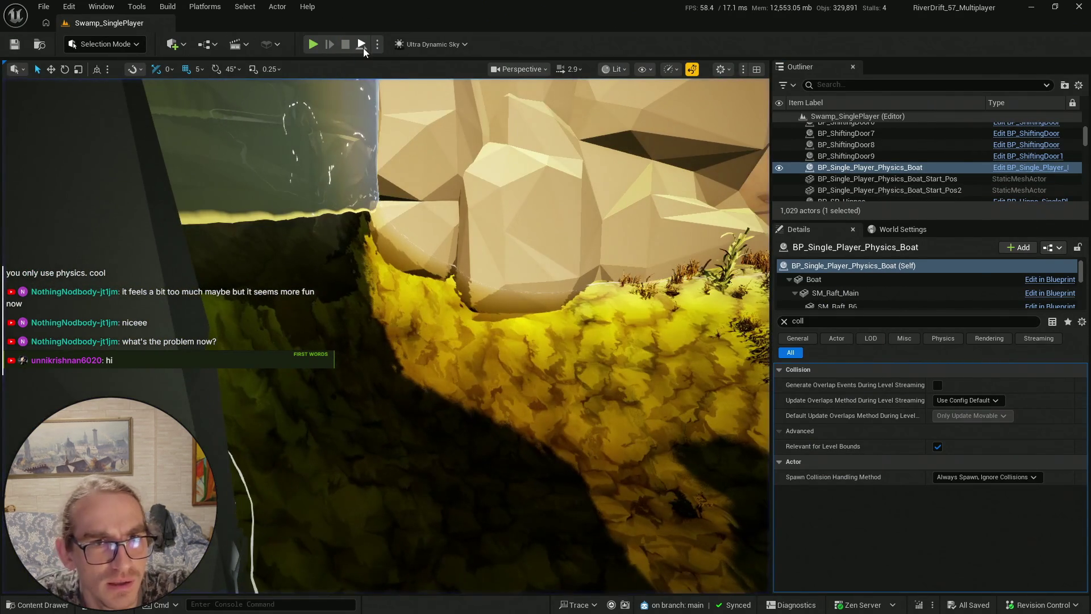
pyautogui.hotkey('alt', 'p')
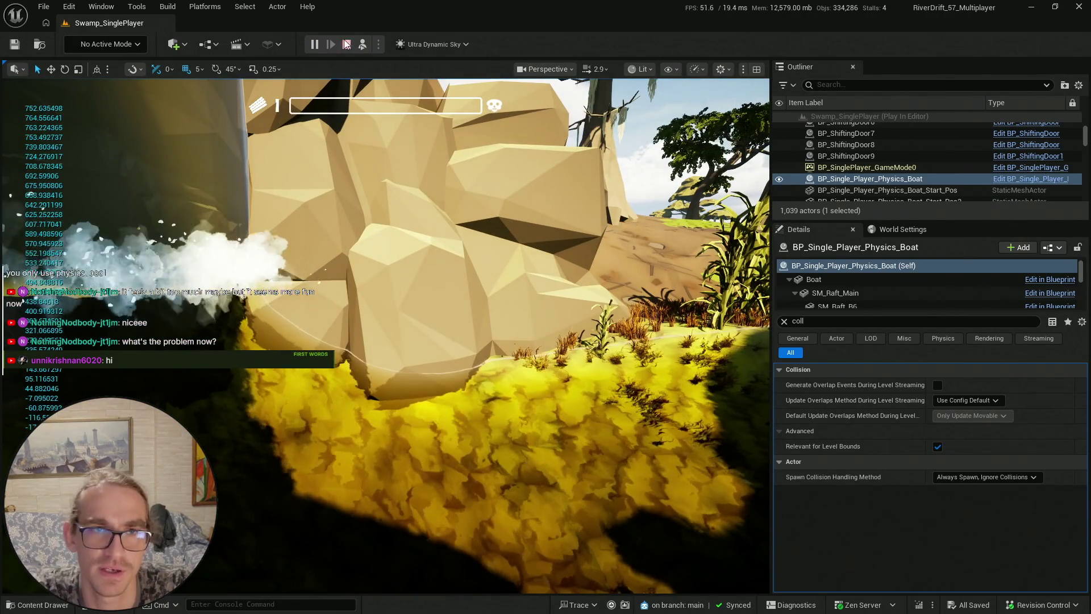
pyautogui.click(347, 44)
pyautogui.hotkey('alt', 'p')
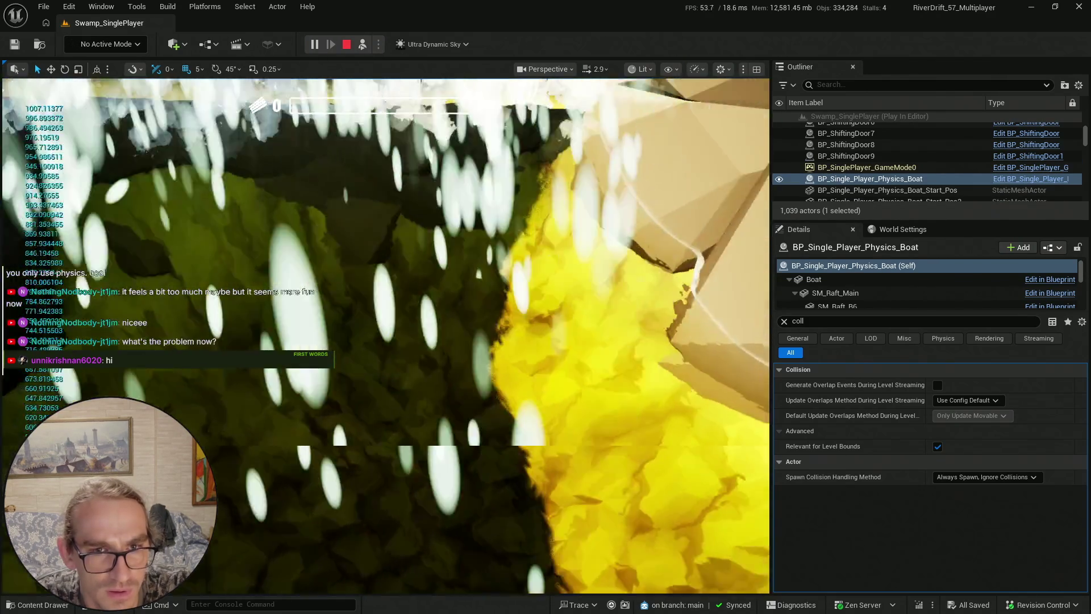
pyautogui.press('Escape')
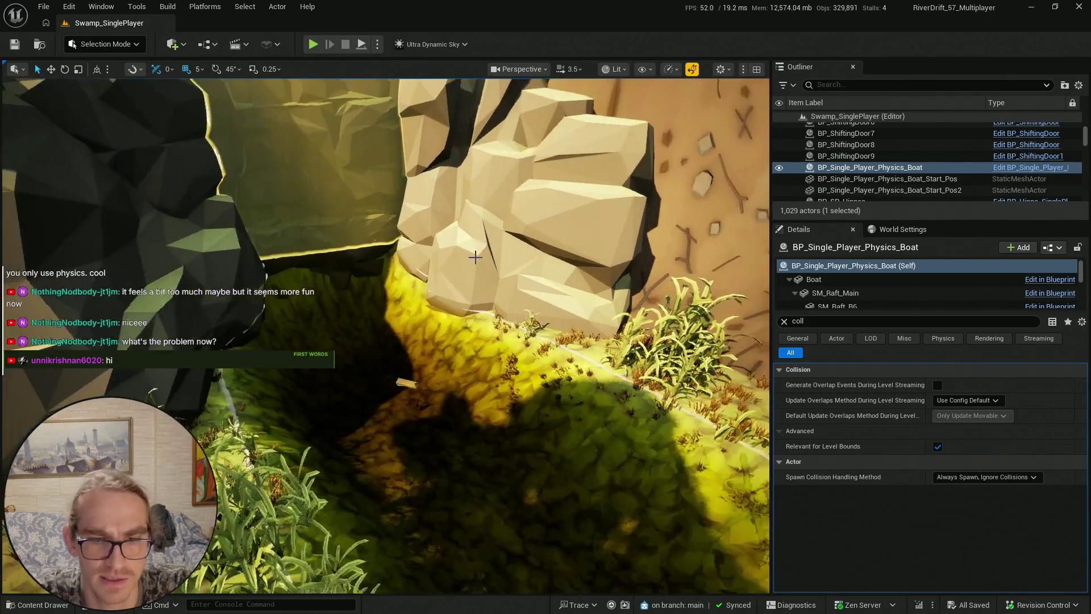
pyautogui.hotkey('alt', 'Tab')
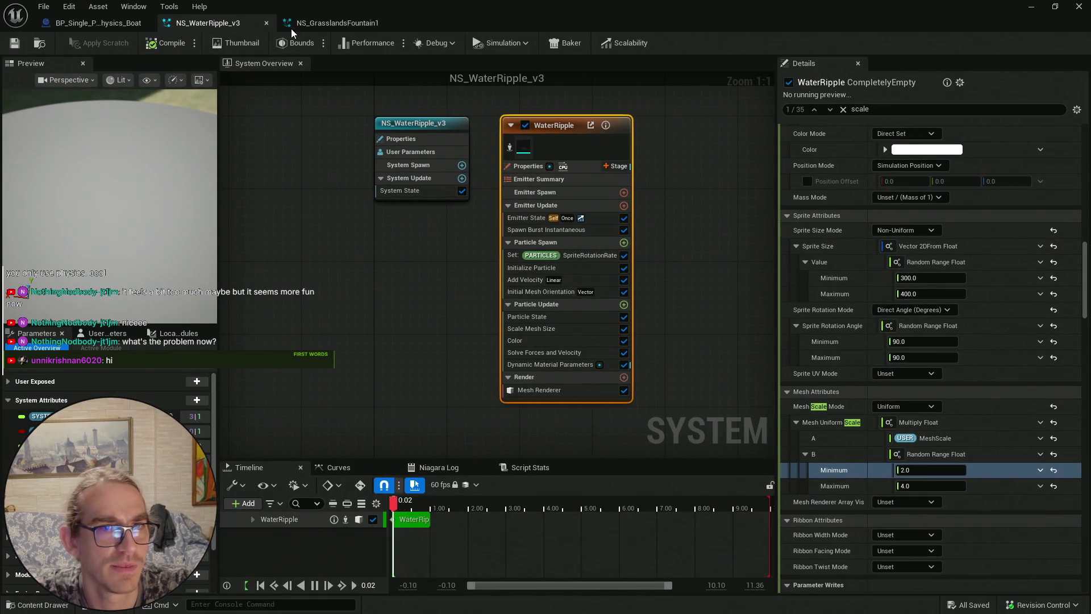
# In the raft blueprint's Event Graph, reposition the Arrow Down, vector-getter, 50.0 multiply and add nodes
pyautogui.hotkey('ctrl', 'Tab')
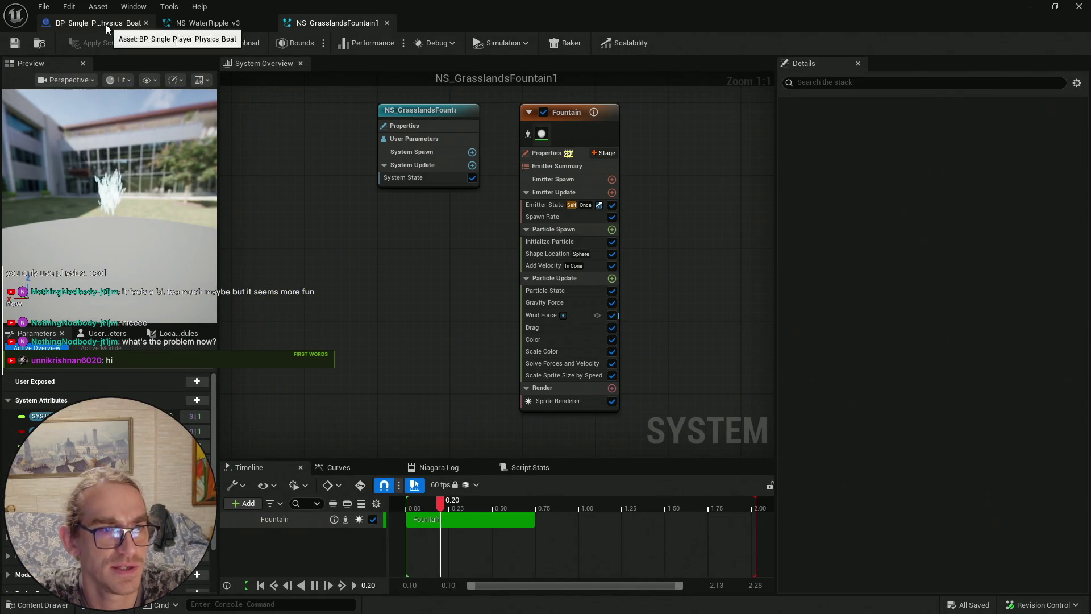
pyautogui.click(103, 23)
pyautogui.scroll(-5, 661, 226)
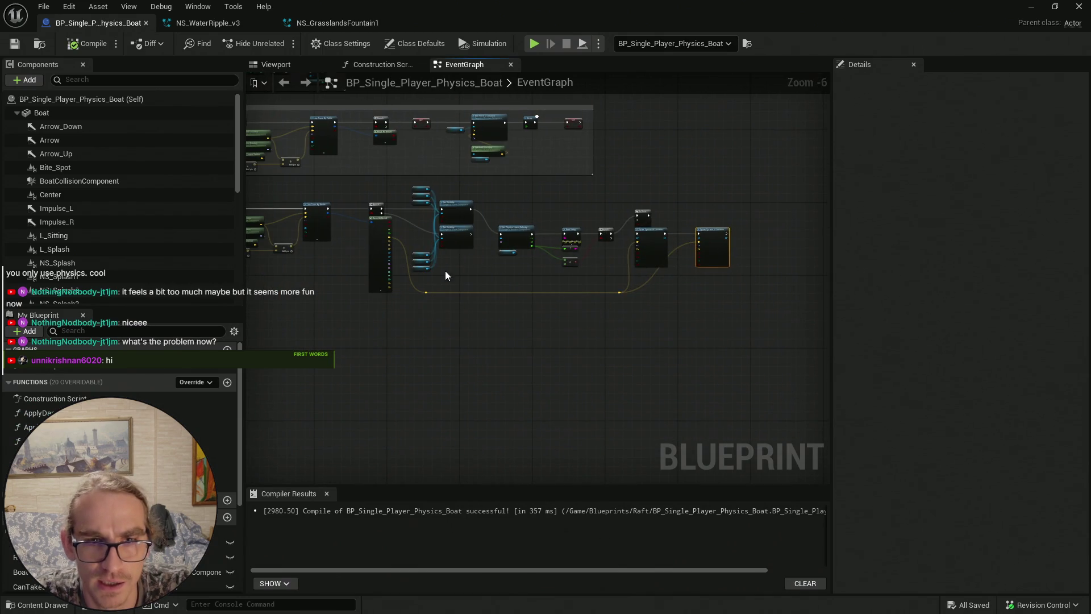
pyautogui.scroll(3, 682, 267)
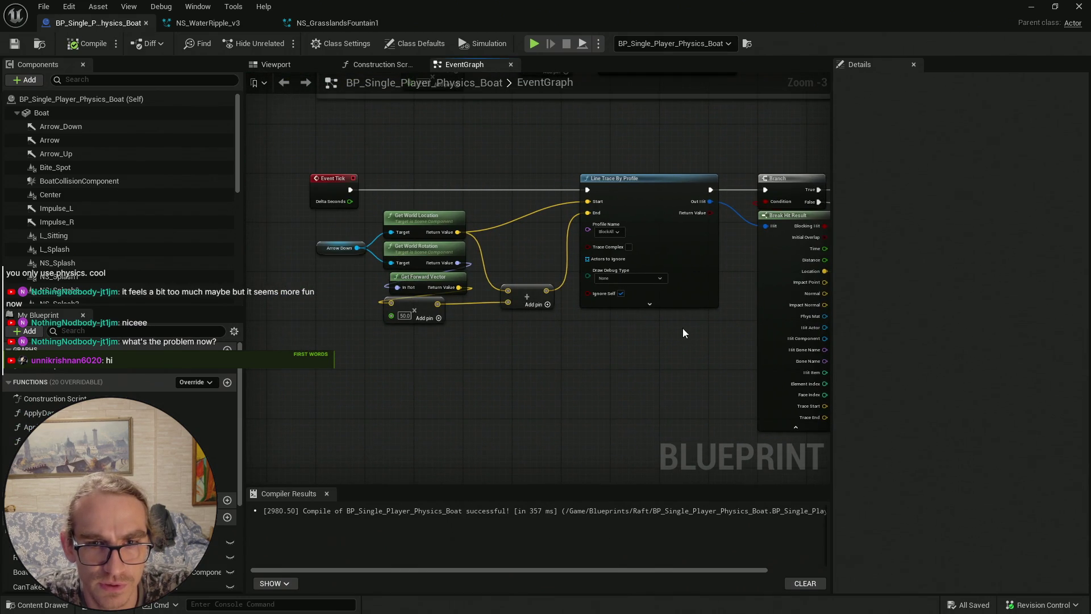
pyautogui.scroll(3, 367, 201)
pyautogui.moveTo(297, 150)
pyautogui.mouseDown()
pyautogui.moveTo(368, 187)
pyautogui.moveTo(372, 228)
pyautogui.moveTo(424, 223)
pyautogui.moveTo(304, 216)
pyautogui.mouseUp()
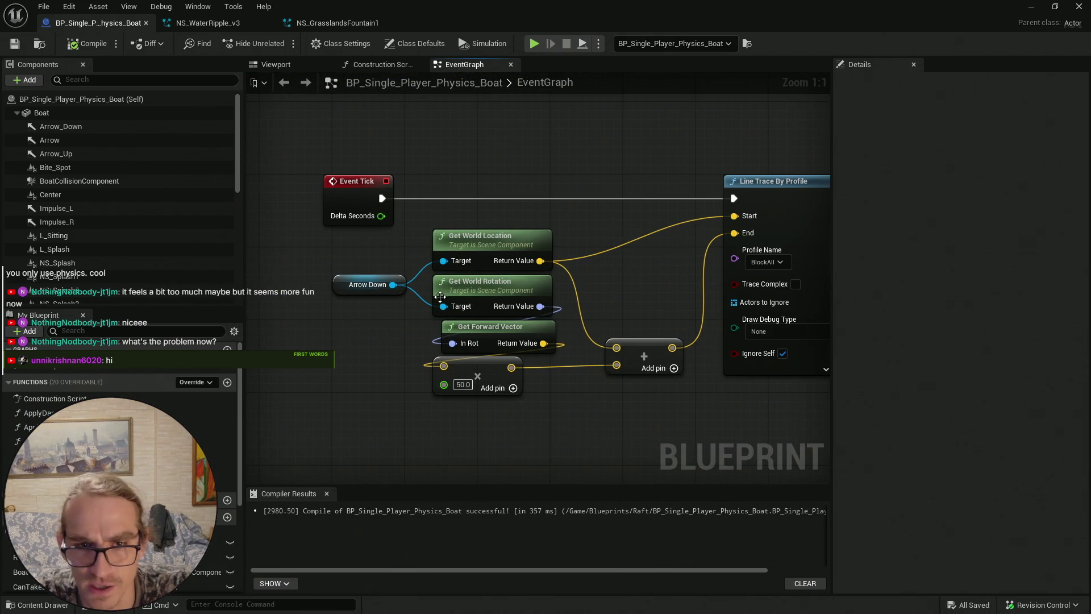
pyautogui.moveTo(376, 255)
pyautogui.mouseDown()
pyautogui.moveTo(391, 277)
pyautogui.moveTo(518, 340)
pyautogui.mouseUp()
pyautogui.moveTo(507, 245)
pyautogui.mouseDown()
pyautogui.moveTo(543, 208)
pyautogui.moveTo(543, 192)
pyautogui.moveTo(495, 194)
pyautogui.mouseUp()
pyautogui.click(496, 423)
pyautogui.moveTo(485, 361); pyautogui.dragTo(513, 315)
pyautogui.click(599, 352)
pyautogui.moveTo(631, 357)
pyautogui.mouseDown()
pyautogui.moveTo(639, 311)
pyautogui.moveTo(624, 314)
pyautogui.mouseUp()
# Collapse the unused pins of the Break Hit Result node
pyautogui.moveTo(639, 421)
pyautogui.mouseDown()
pyautogui.moveTo(574, 414)
pyautogui.moveTo(530, 296)
pyautogui.moveTo(581, 395)
pyautogui.mouseUp()
pyautogui.scroll(-1, 581, 394)
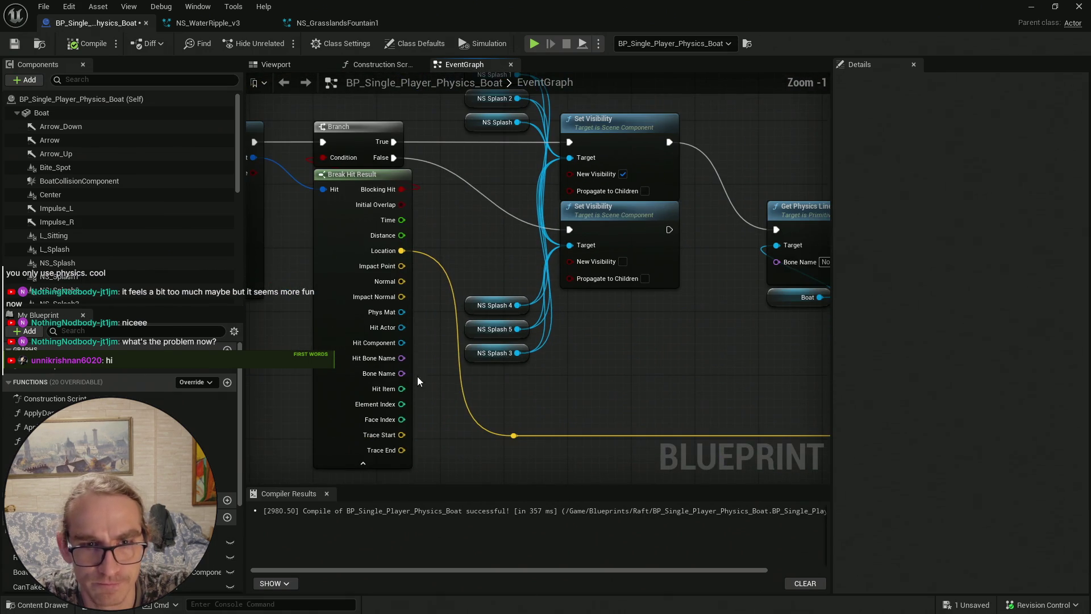
pyautogui.click(361, 458)
pyautogui.scroll(-2, 608, 355)
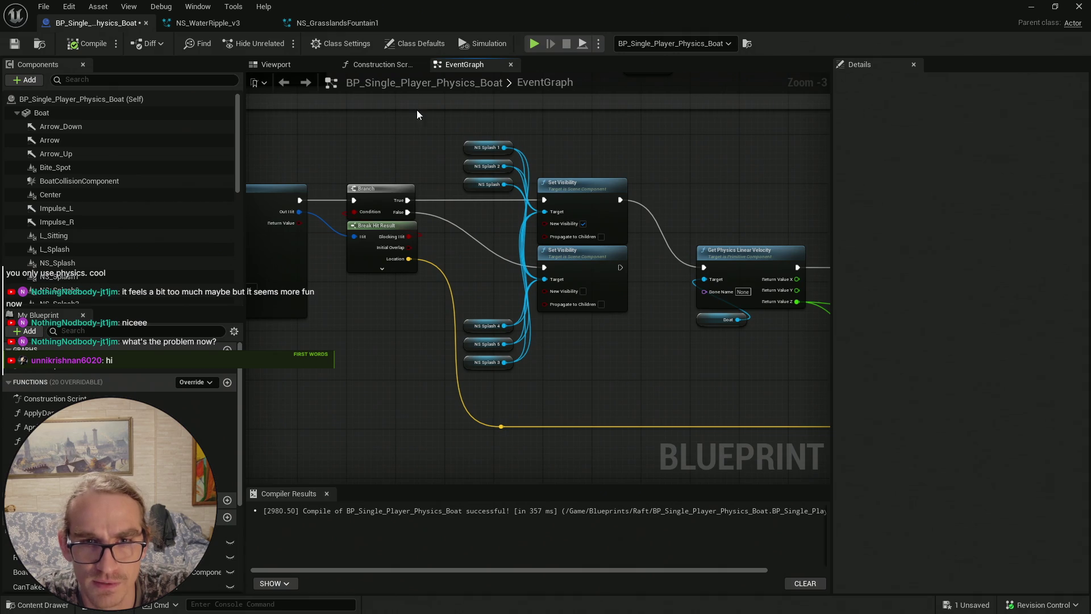
# Shift both Set Visibility nodes and the six NS Splash nodes slightly right
pyautogui.moveTo(455, 134); pyautogui.dragTo(507, 193)
pyautogui.moveTo(460, 312); pyautogui.dragTo(492, 373)
pyautogui.click(598, 349)
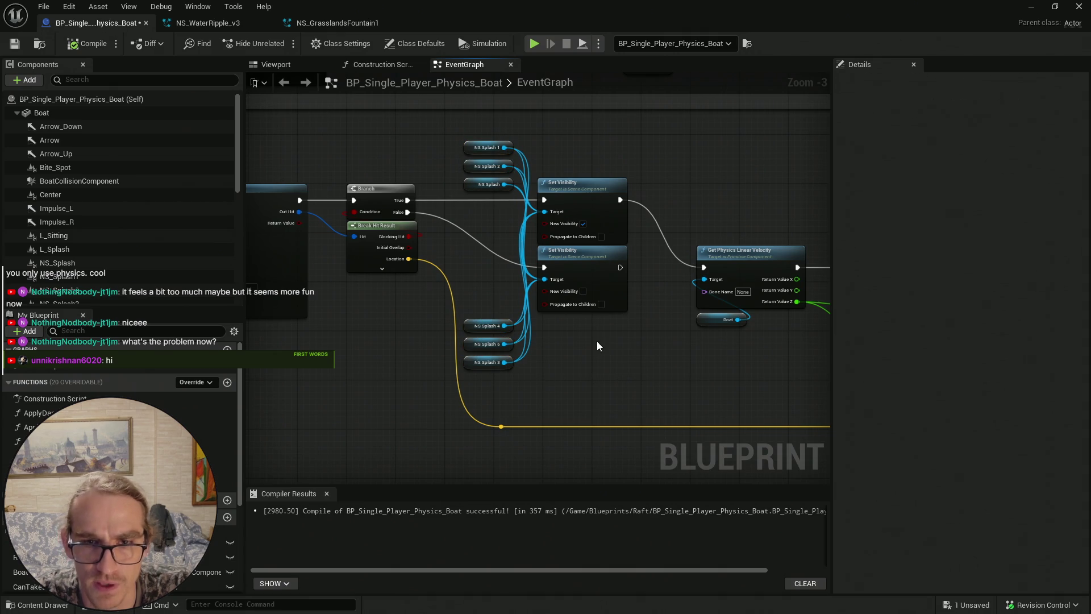
pyautogui.moveTo(614, 329); pyautogui.dragTo(463, 137)
pyautogui.moveTo(567, 181); pyautogui.dragTo(585, 183)
pyautogui.click(624, 171)
pyautogui.scroll(3, 523, 304)
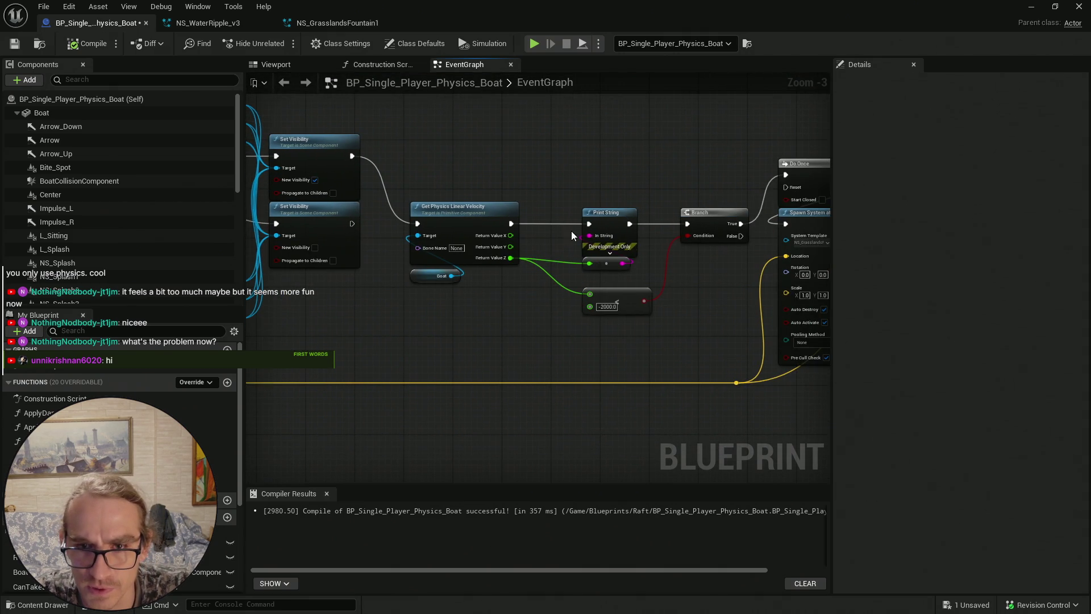
pyautogui.click(628, 183)
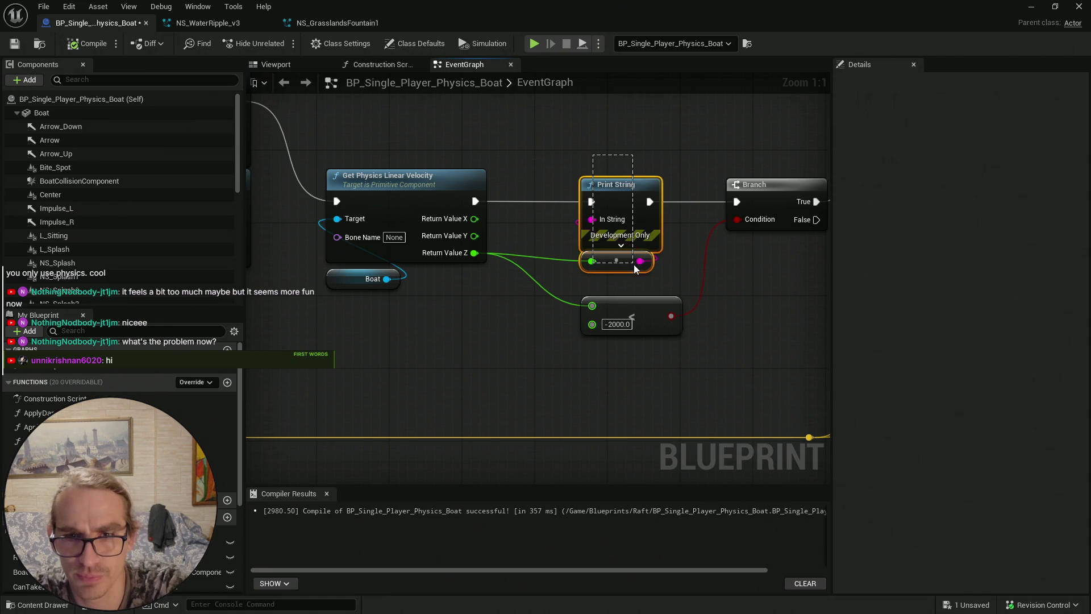
# Delete Print String, wiring Get Physics Linear Velocity directly into the Branch, and realign nearby nodes
pyautogui.press('Delete')
pyautogui.moveTo(476, 202); pyautogui.dragTo(736, 202)
pyautogui.moveTo(657, 303)
pyautogui.mouseDown()
pyautogui.moveTo(592, 248)
pyautogui.moveTo(632, 273)
pyautogui.moveTo(402, 281)
pyautogui.mouseUp()
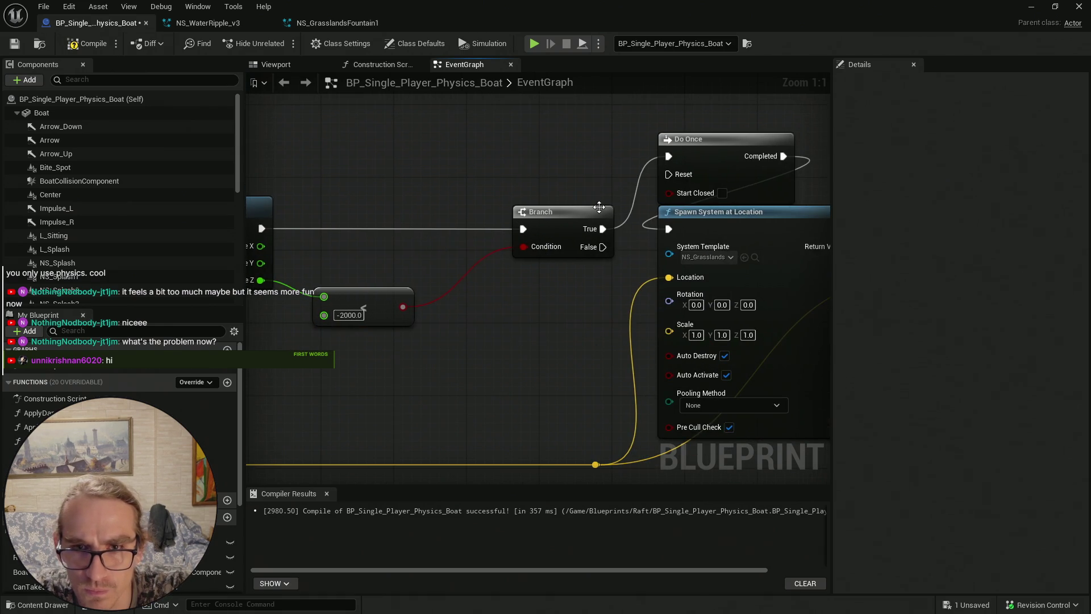
pyautogui.moveTo(557, 215); pyautogui.dragTo(508, 214)
pyautogui.moveTo(690, 166); pyautogui.dragTo(586, 168)
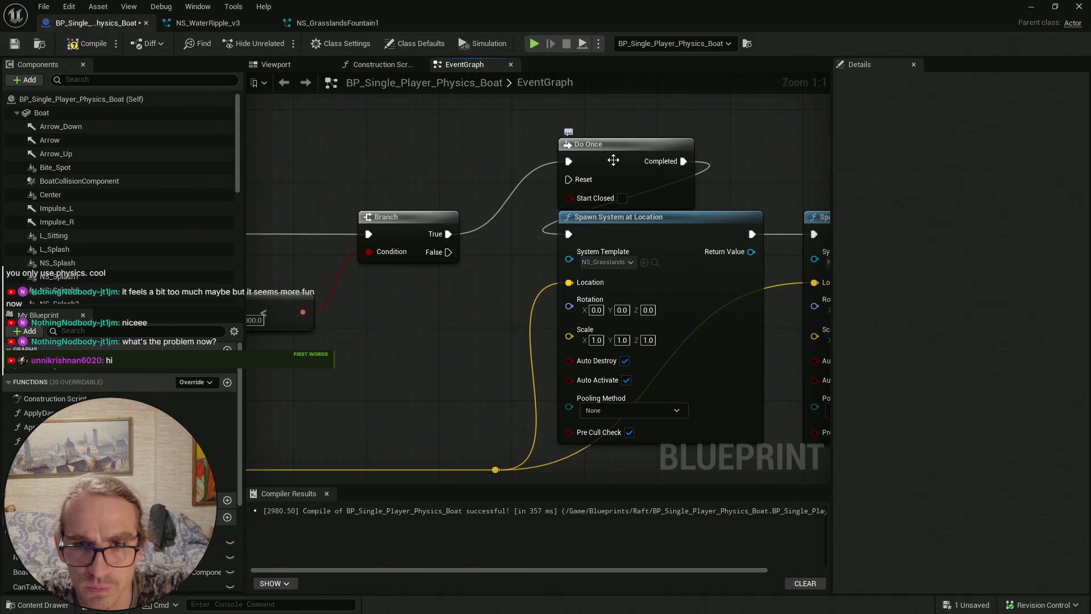
# Nudge Do Once and the spawn nodes left and add a reroute on the Location wire
pyautogui.scroll(-4, 586, 168)
pyautogui.moveTo(634, 303)
pyautogui.mouseDown()
pyautogui.moveTo(712, 306)
pyautogui.moveTo(488, 166)
pyautogui.mouseUp()
pyautogui.moveTo(550, 213); pyautogui.dragTo(542, 213)
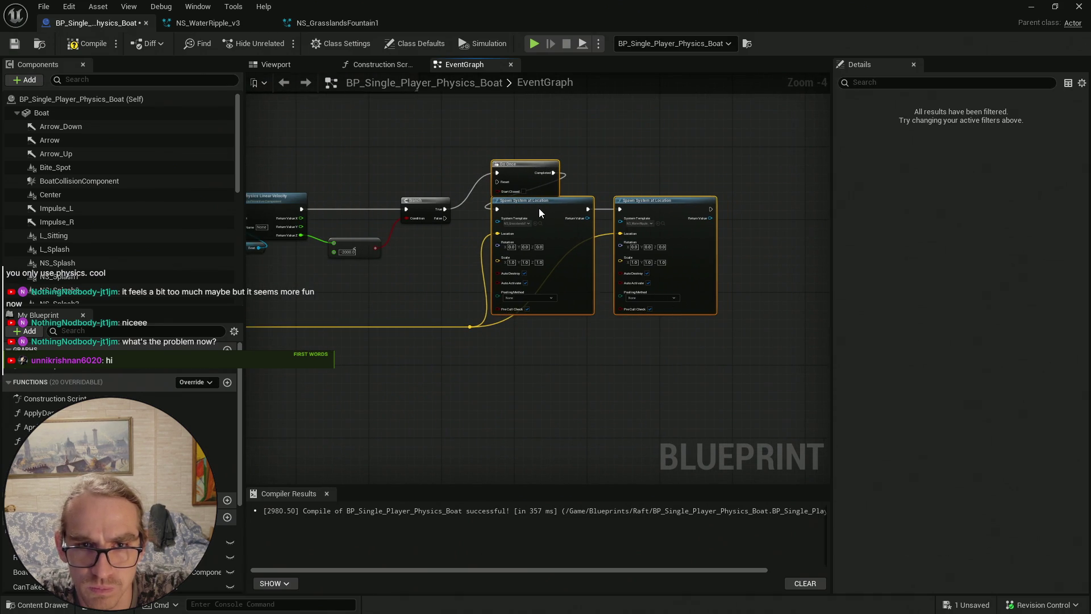
pyautogui.click(515, 345)
pyautogui.moveTo(450, 325); pyautogui.dragTo(692, 330)
pyautogui.doubleClick(571, 321)
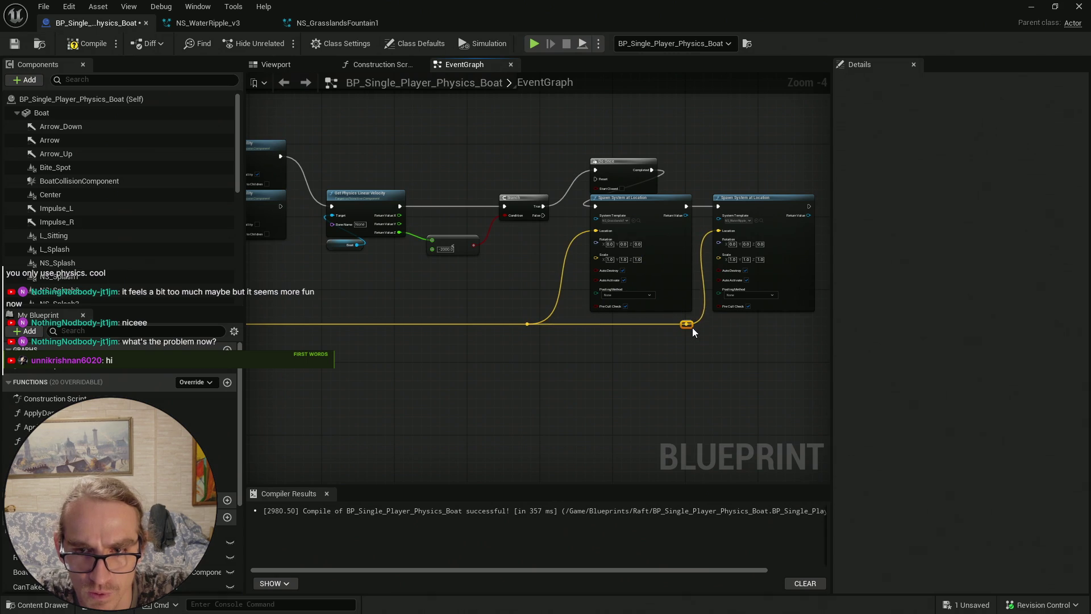
pyautogui.moveTo(775, 346); pyautogui.dragTo(651, 292)
pyautogui.scroll(2, 612, 282)
pyautogui.scroll(1, 612, 280)
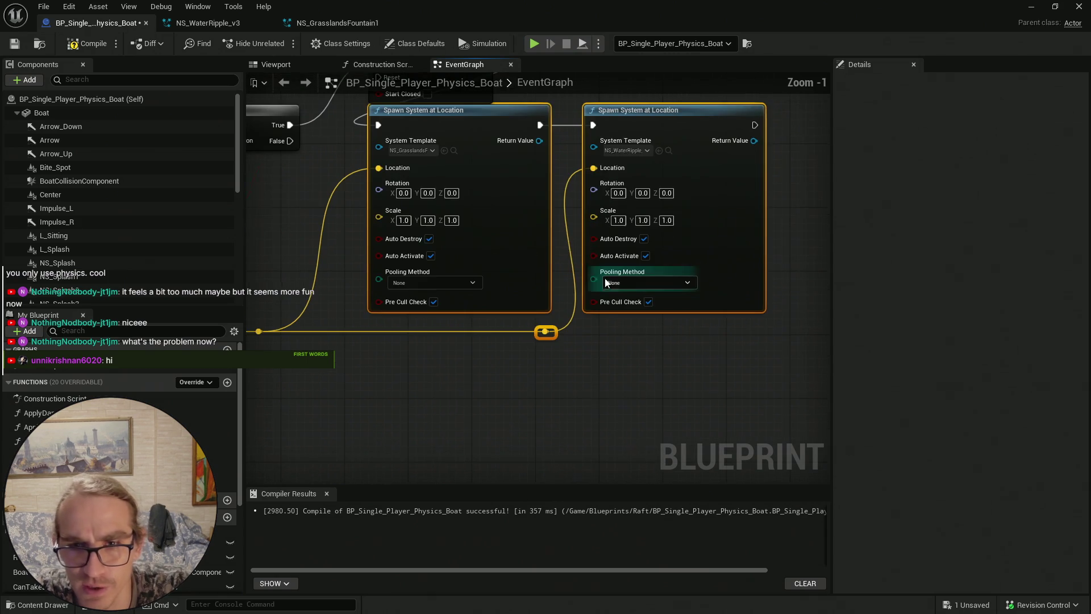
pyautogui.click(645, 370)
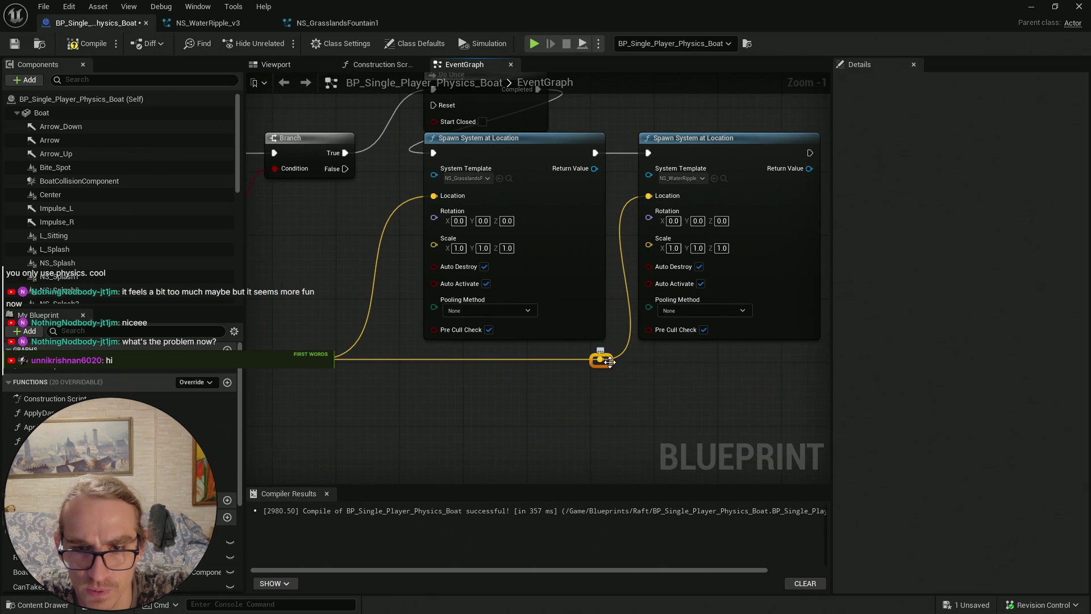
pyautogui.scroll(-3, 595, 366)
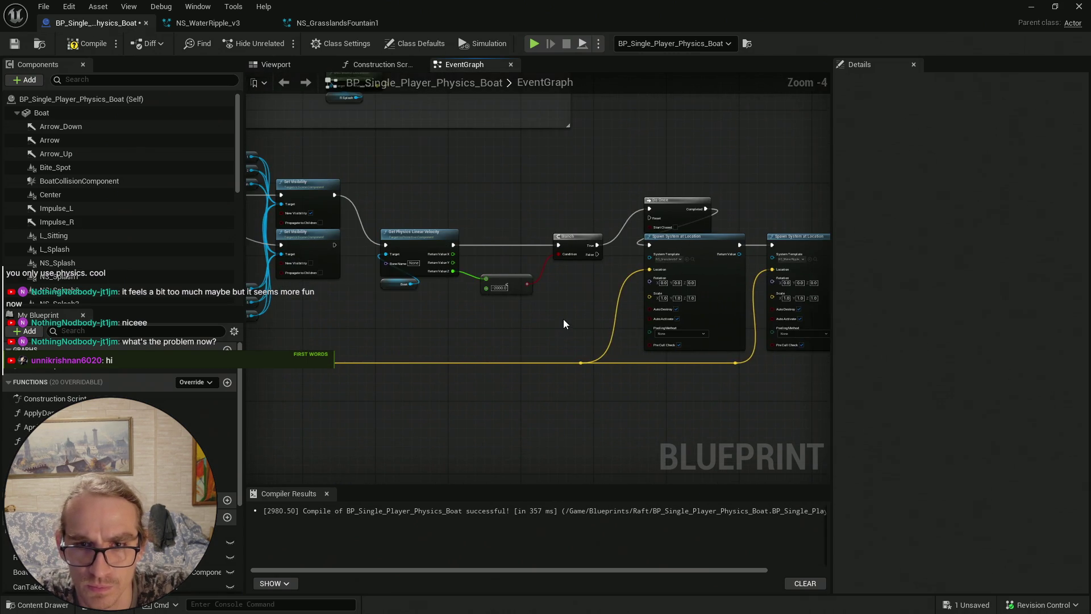
# Shift Event Tick further left, save BP_Single_Player_Physics_Boat, and select its whole node chain
pyautogui.scroll(-3, 565, 319)
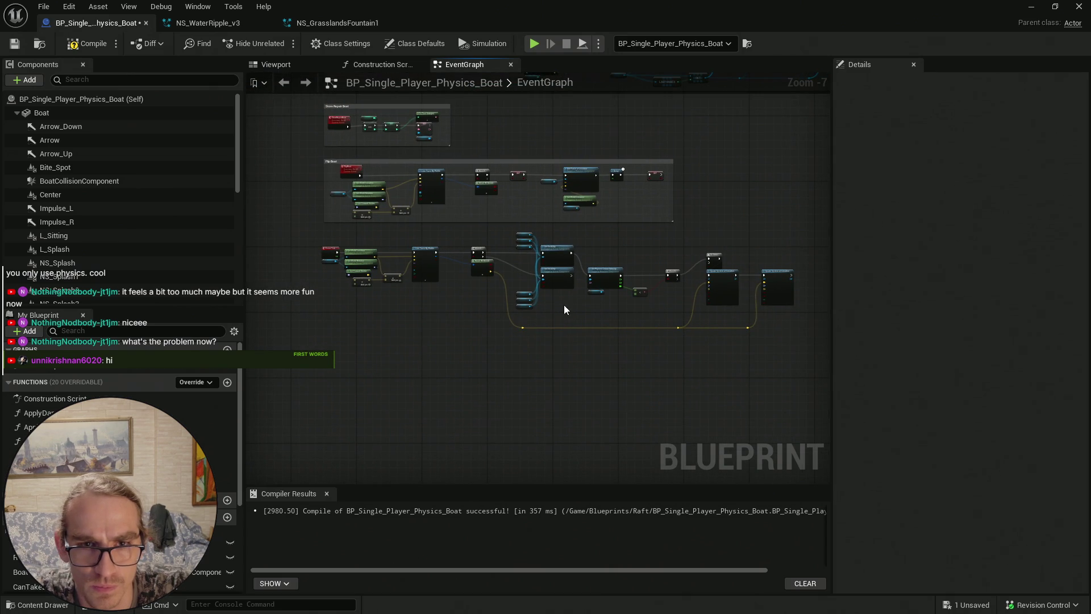
pyautogui.scroll(1, 564, 314)
pyautogui.scroll(1, 396, 225)
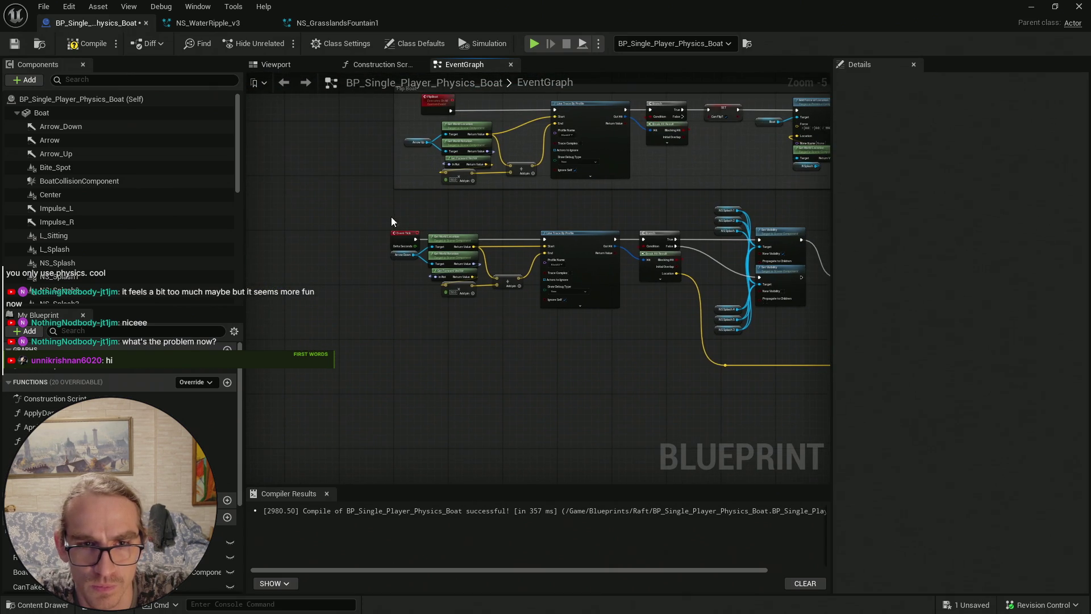
pyautogui.scroll(3, 286, 232)
pyautogui.moveTo(522, 239); pyautogui.dragTo(420, 237)
pyautogui.scroll(-3, 544, 334)
pyautogui.scroll(-1, 547, 340)
pyautogui.click(14, 43)
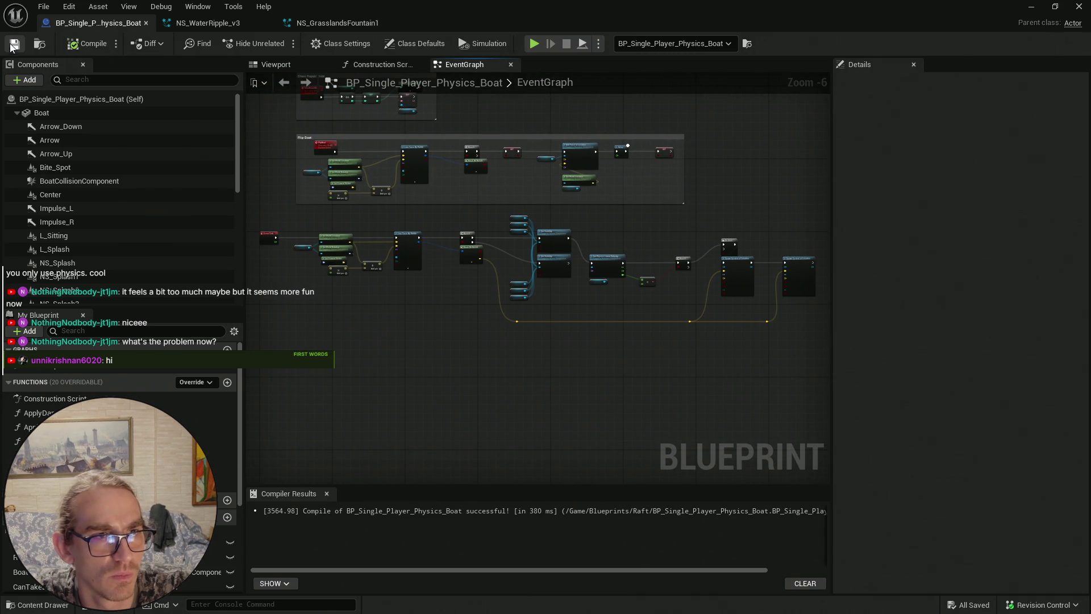
pyautogui.scroll(-2, 700, 339)
pyautogui.moveTo(728, 290)
pyautogui.mouseDown()
pyautogui.moveTo(279, 169)
pyautogui.moveTo(296, 253)
pyautogui.mouseUp()
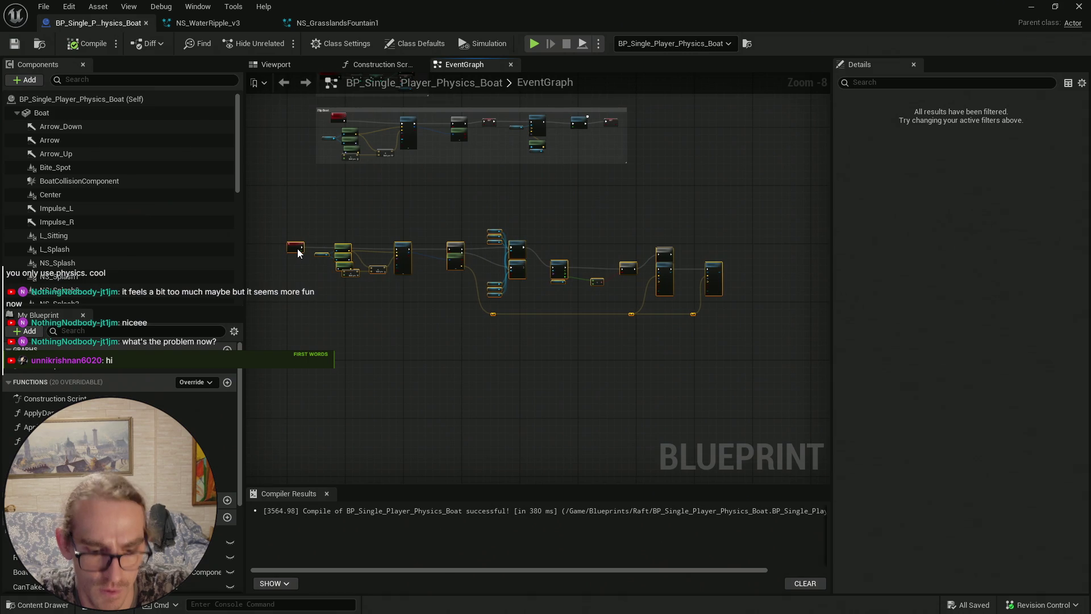
# Wrap the chain in a comment titled 'Spawn Boat Particles (GET RID OF EVENT TICK) + (COMBINE NIAGRA SYSTEMS)!'
pyautogui.press('c')
pyautogui.scroll(3, 332, 210)
pyautogui.scroll(1, 332, 222)
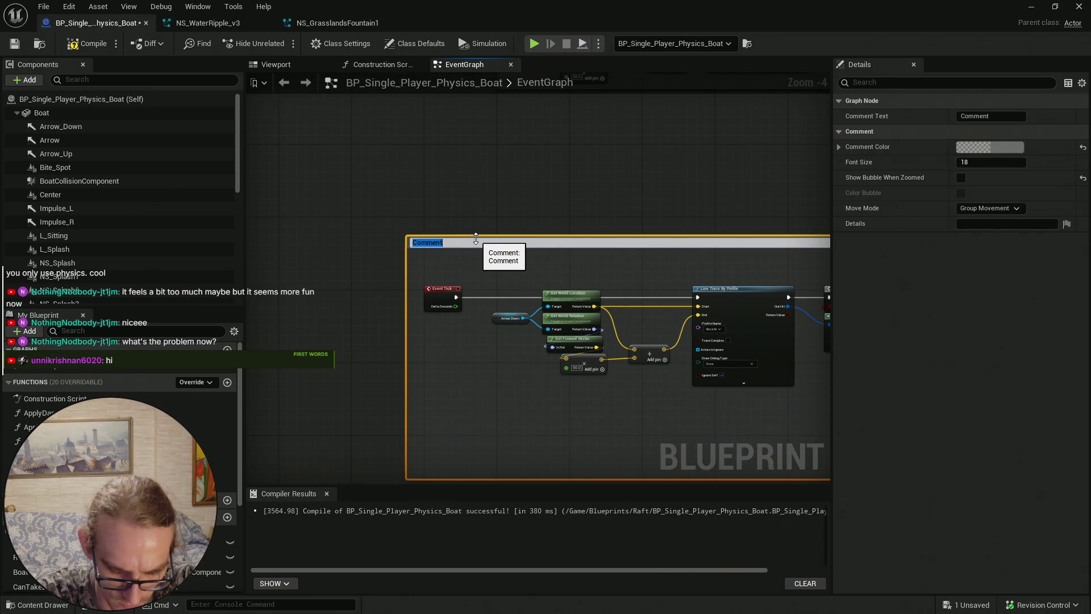
pyautogui.write('SPA')
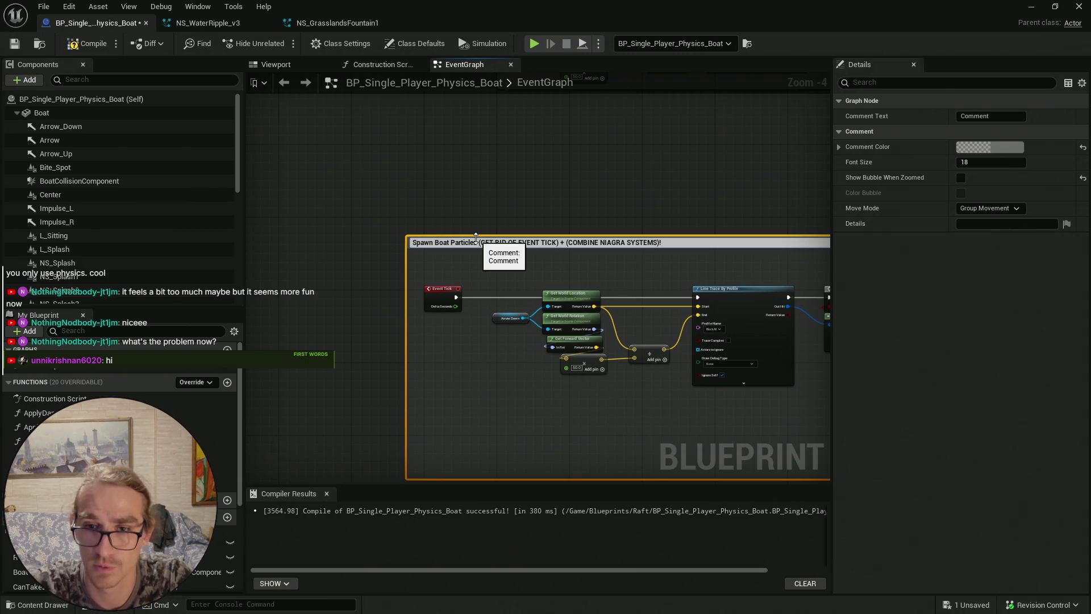
pyautogui.click(607, 196)
pyautogui.scroll(5, 591, 227)
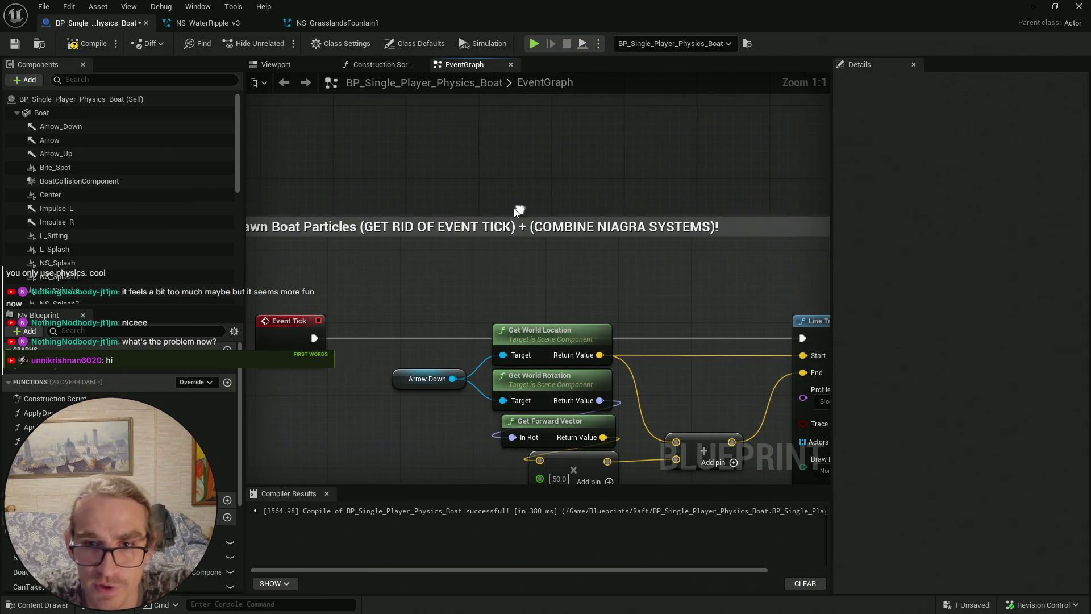
# Select the six NS Splash reference nodes and bring the comment title into view
pyautogui.scroll(-4, 533, 303)
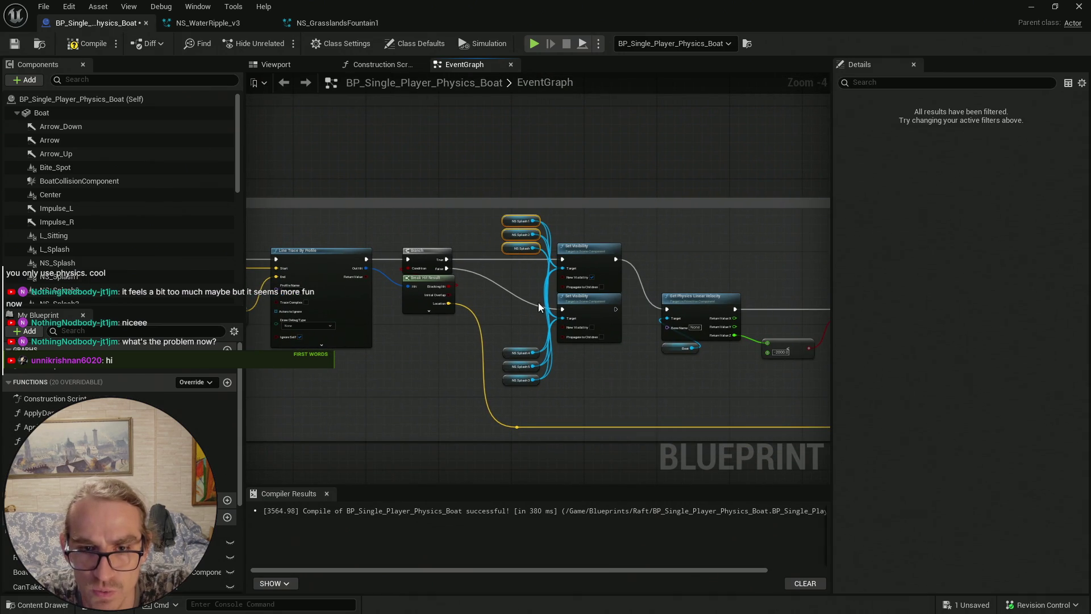
pyautogui.moveTo(528, 392)
pyautogui.mouseDown()
pyautogui.moveTo(521, 217)
pyautogui.moveTo(692, 268)
pyautogui.mouseUp()
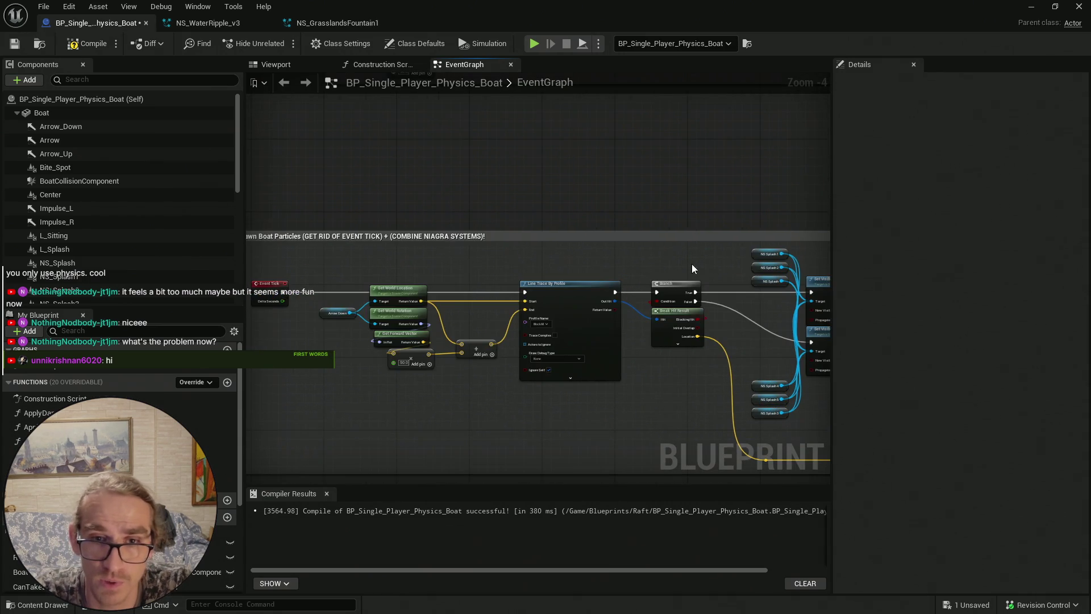
pyautogui.scroll(2, 395, 230)
pyautogui.scroll(-2, 701, 246)
pyautogui.scroll(2, 527, 224)
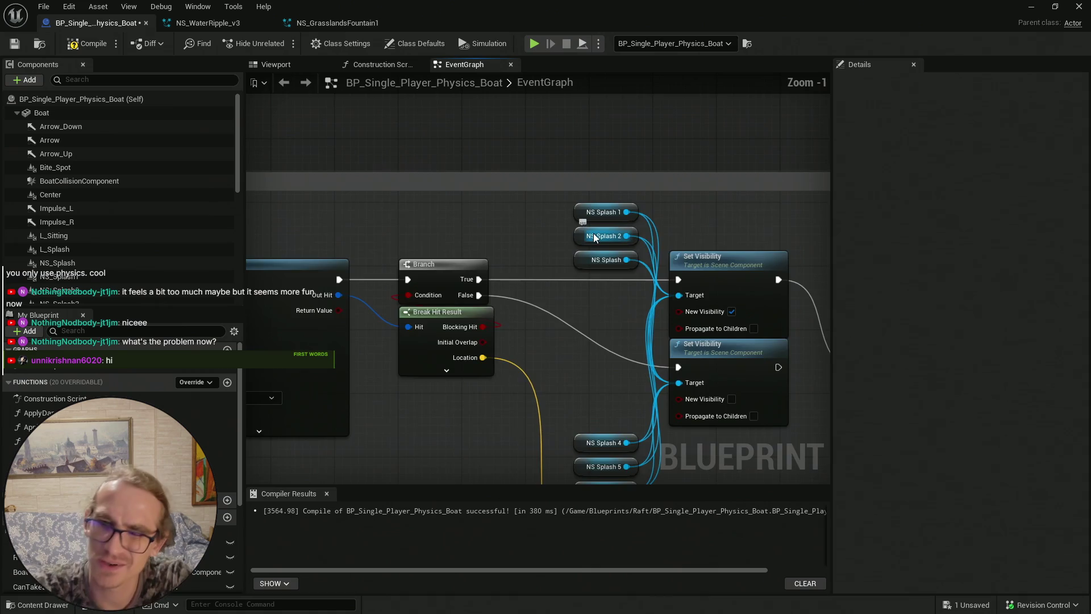
pyautogui.scroll(-2, 608, 230)
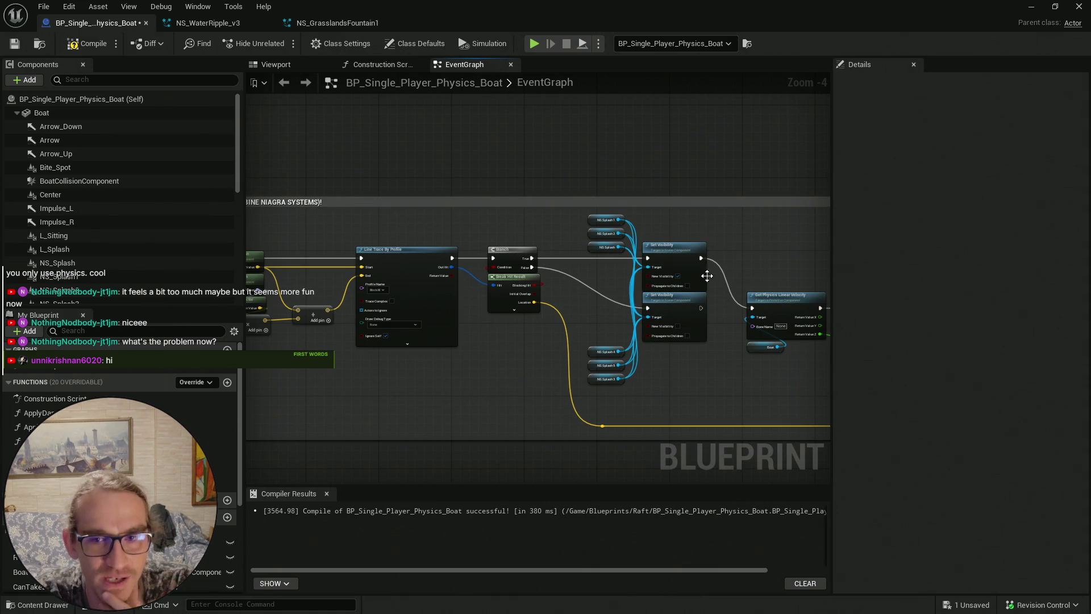
pyautogui.moveTo(529, 168); pyautogui.dragTo(744, 185)
pyautogui.scroll(3, 503, 203)
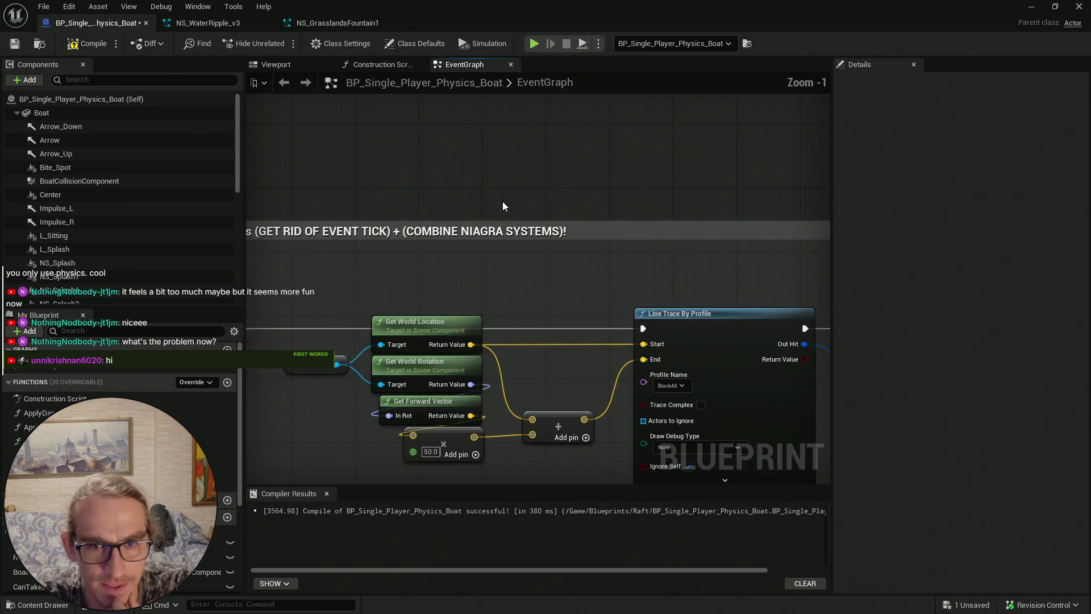
pyautogui.scroll(-5, 504, 200)
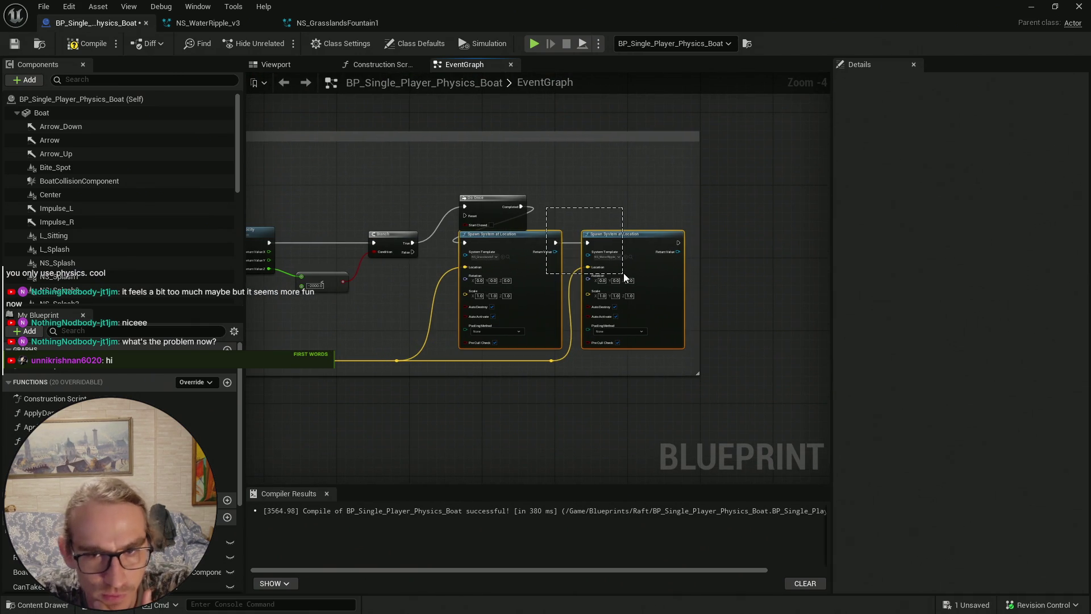
pyautogui.scroll(-4, 531, 191)
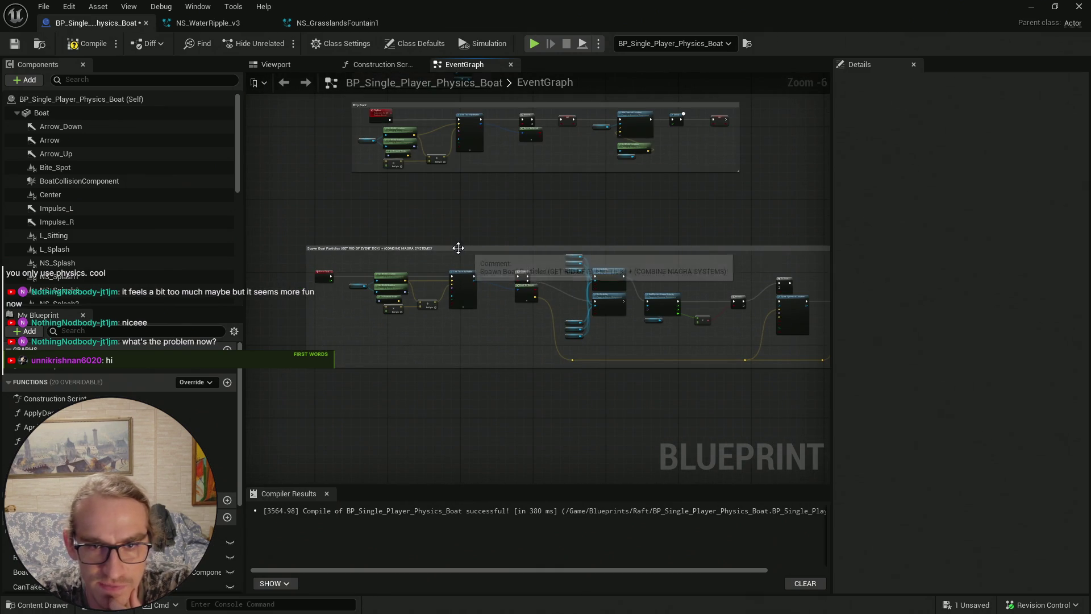
# Set the Spawn Boat Particles comment colour to red
pyautogui.click(463, 249)
pyautogui.click(1002, 160)
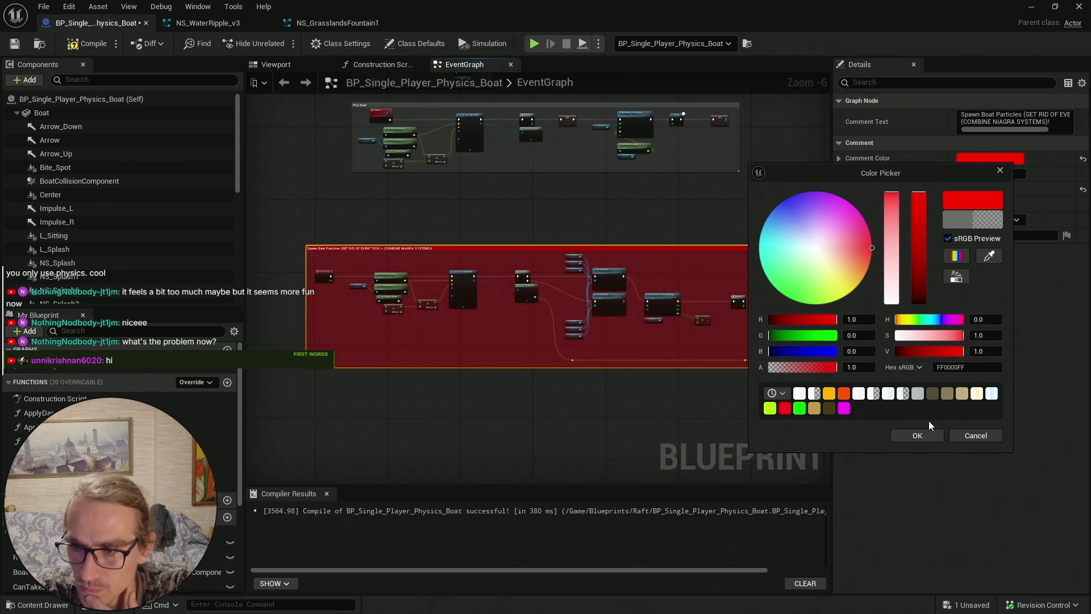
pyautogui.click(917, 435)
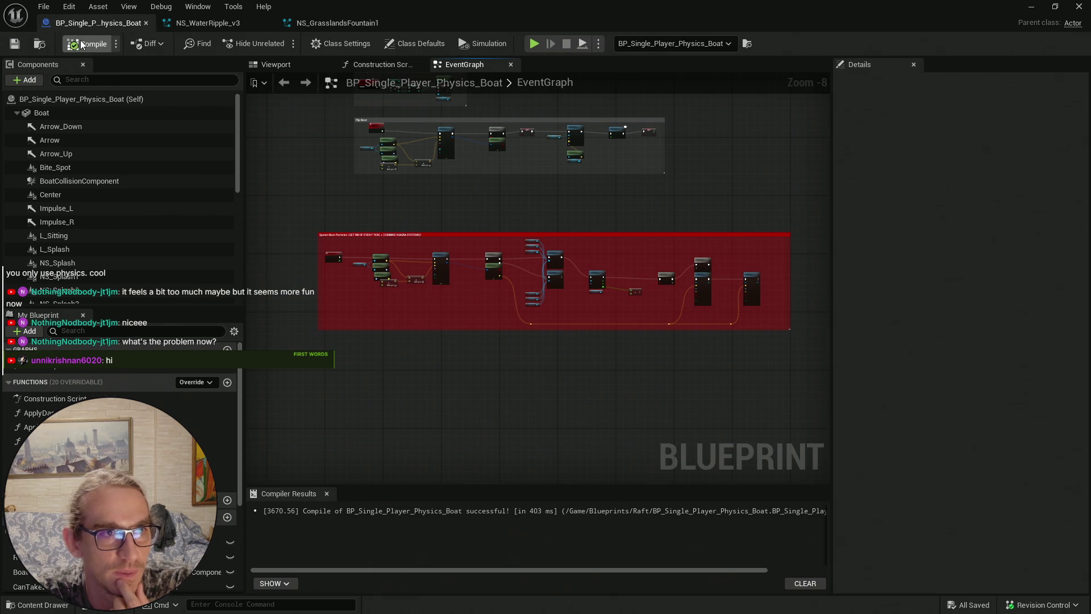
pyautogui.click(1034, 8)
# Check the raft's start-position marker location and reselect the physics raft actor
pyautogui.hotkey('ctrl', 'space')
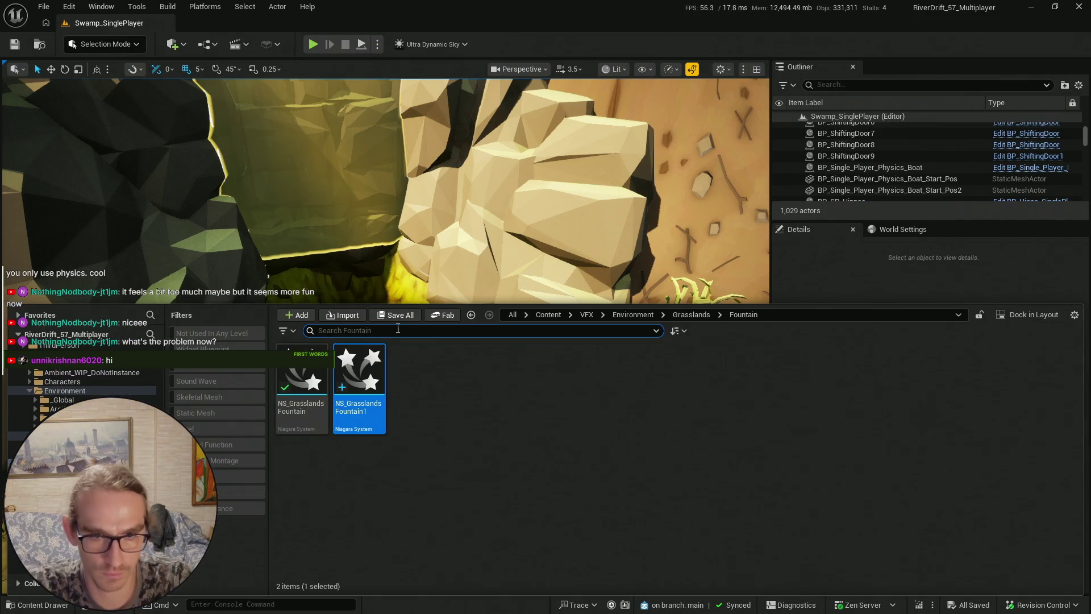
pyautogui.keyDown('ctrl'); pyautogui.click(26, 374); pyautogui.keyUp('ctrl')
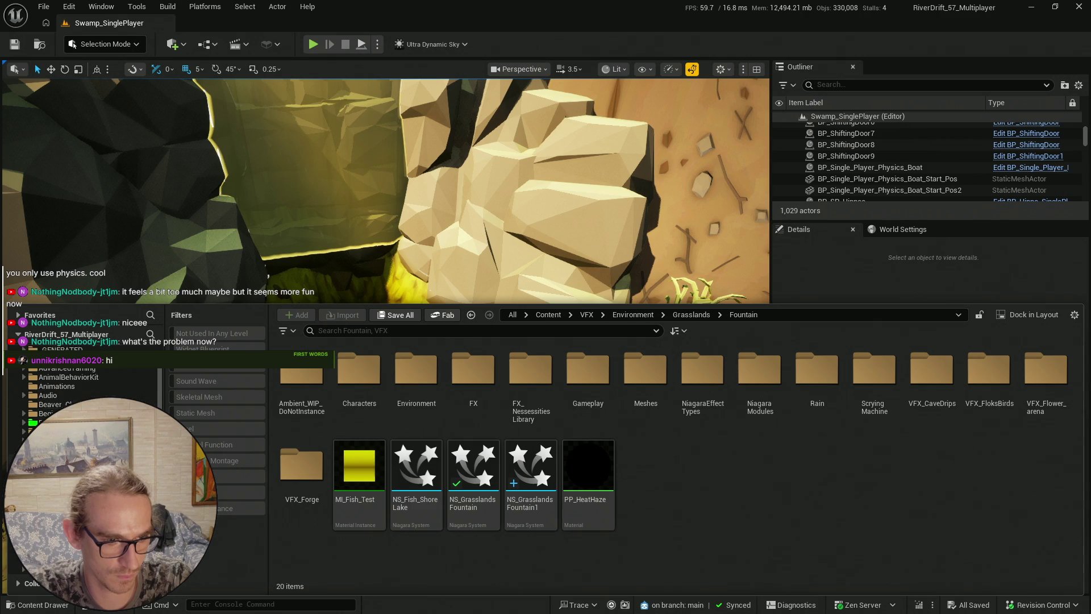
pyautogui.click(46, 360)
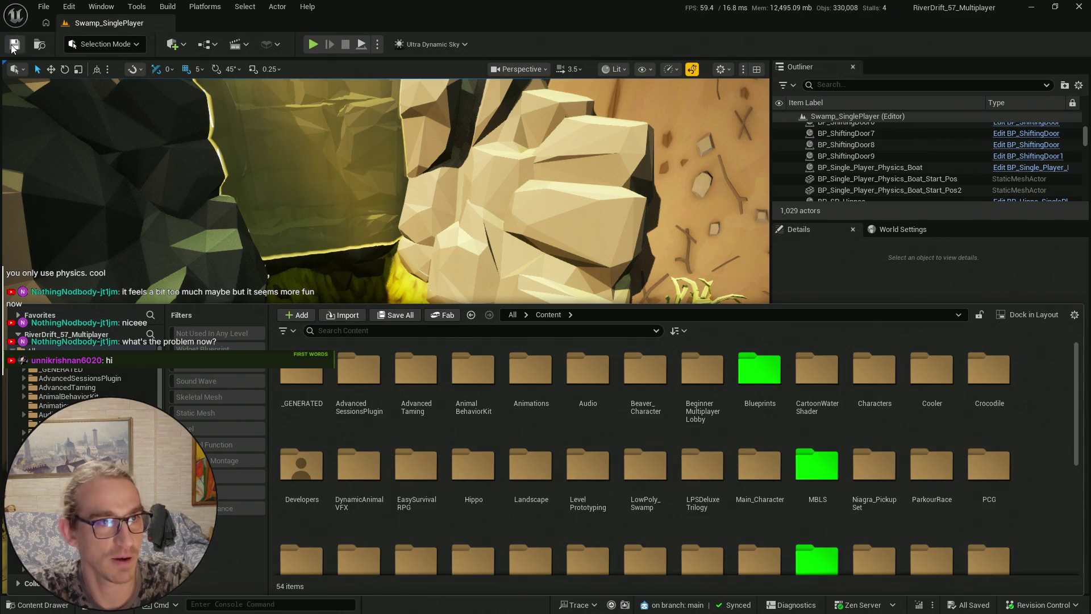
pyautogui.hotkey('ctrl', 'space')
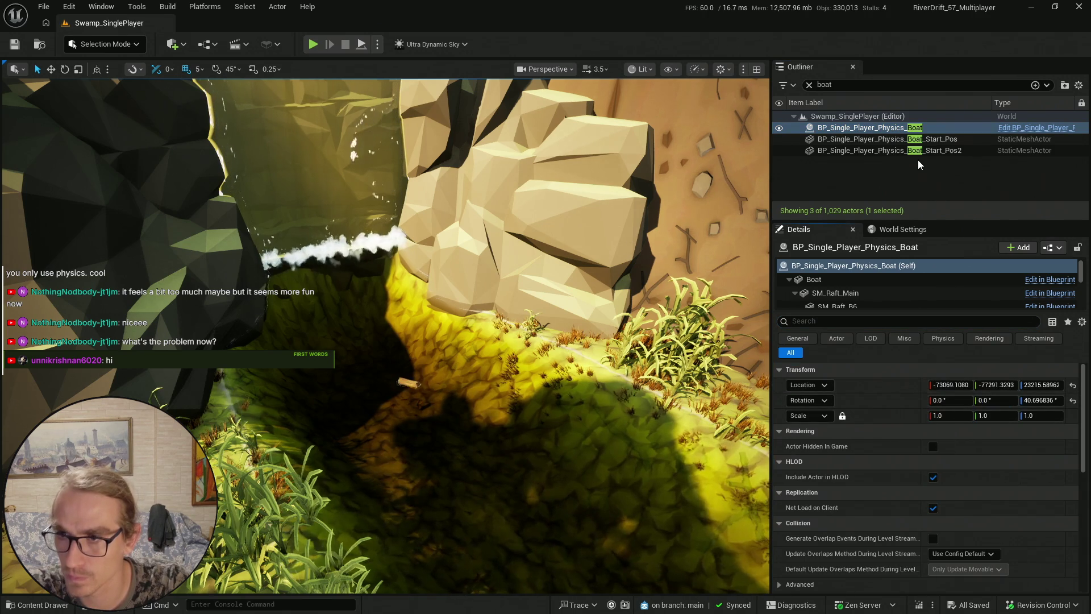
pyautogui.click(948, 139)
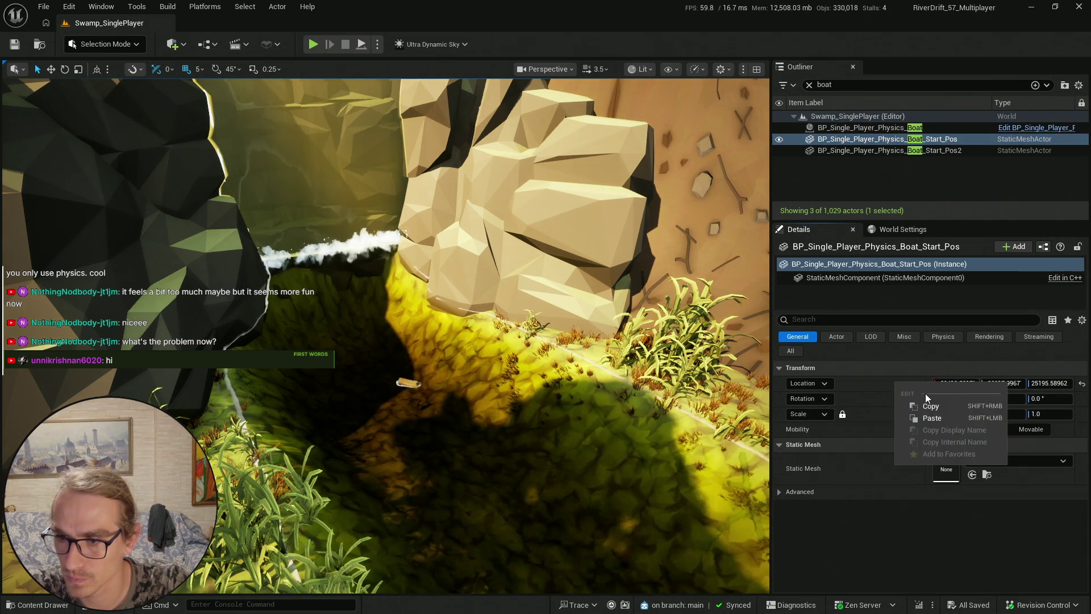
pyautogui.press('Up')
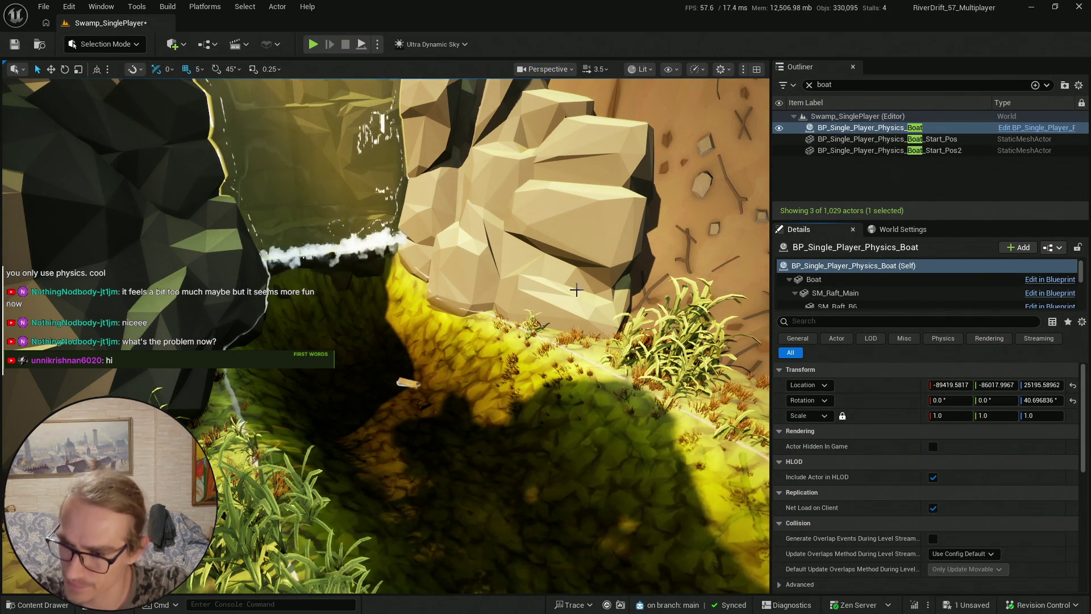
pyautogui.moveTo(685, 278); pyautogui.dragTo(485, 289)
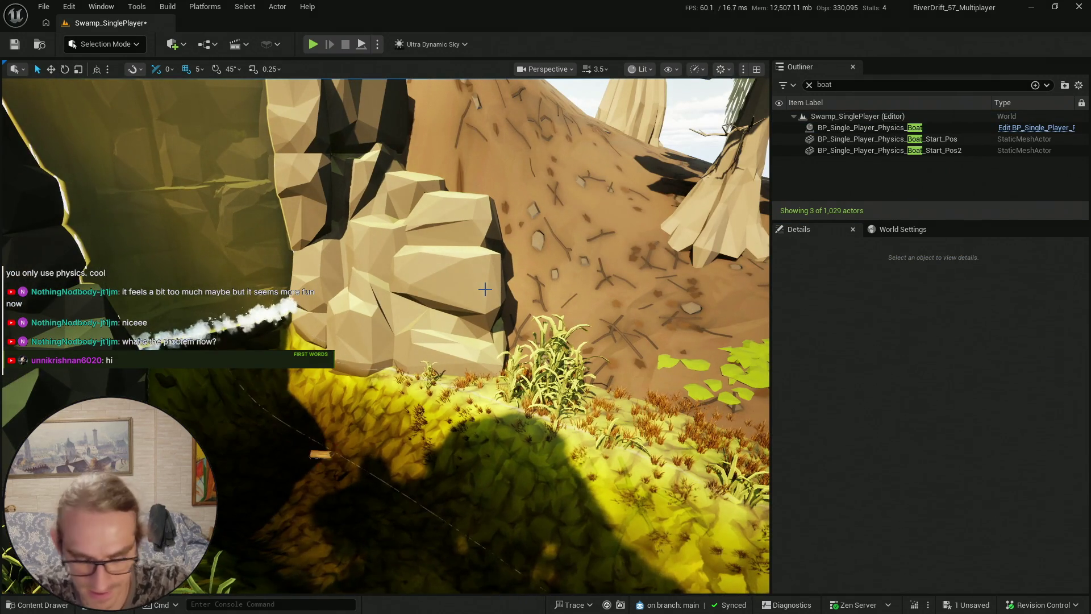
pyautogui.press('super')
pyautogui.moveTo(625, 284); pyautogui.dragTo(500, 279)
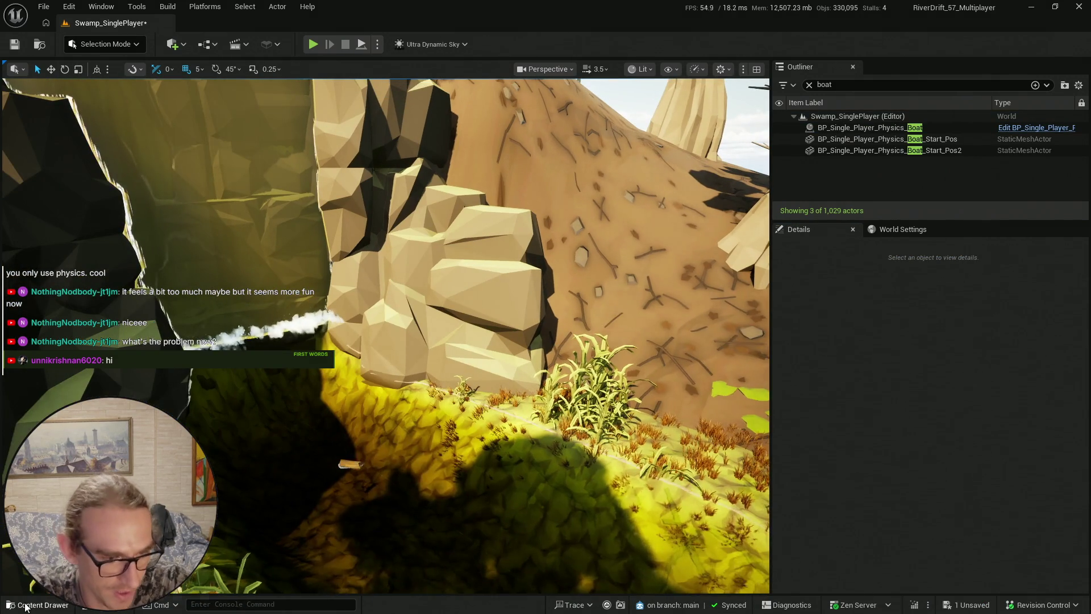
# Save all including Swamp_SinglePlayer, play-test it, and reset the raft's rotation to 0.0
pyautogui.click(37, 604)
pyautogui.click(408, 318)
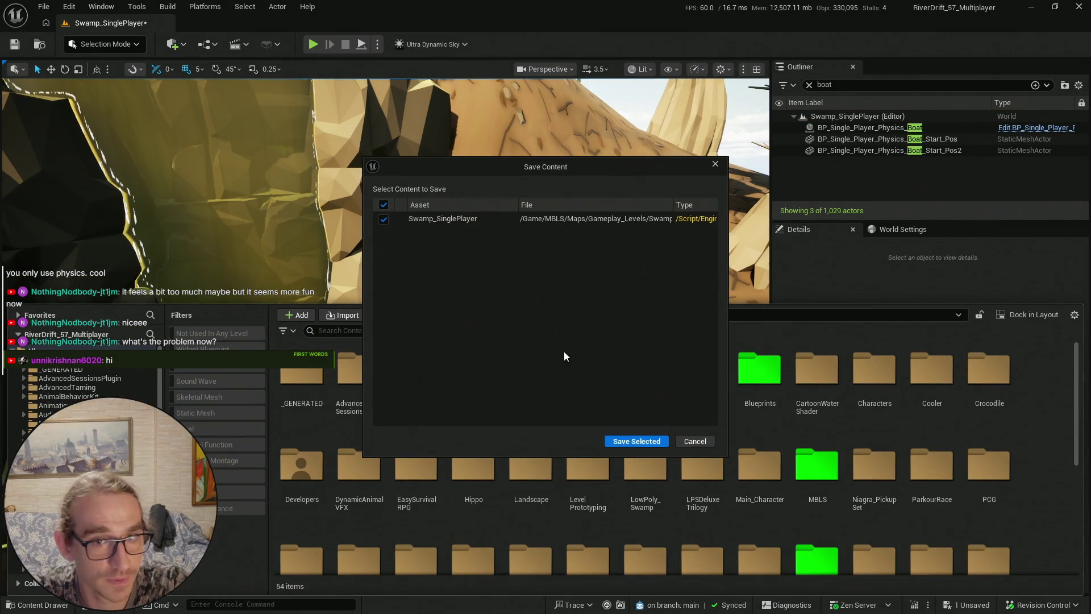
pyautogui.click(641, 443)
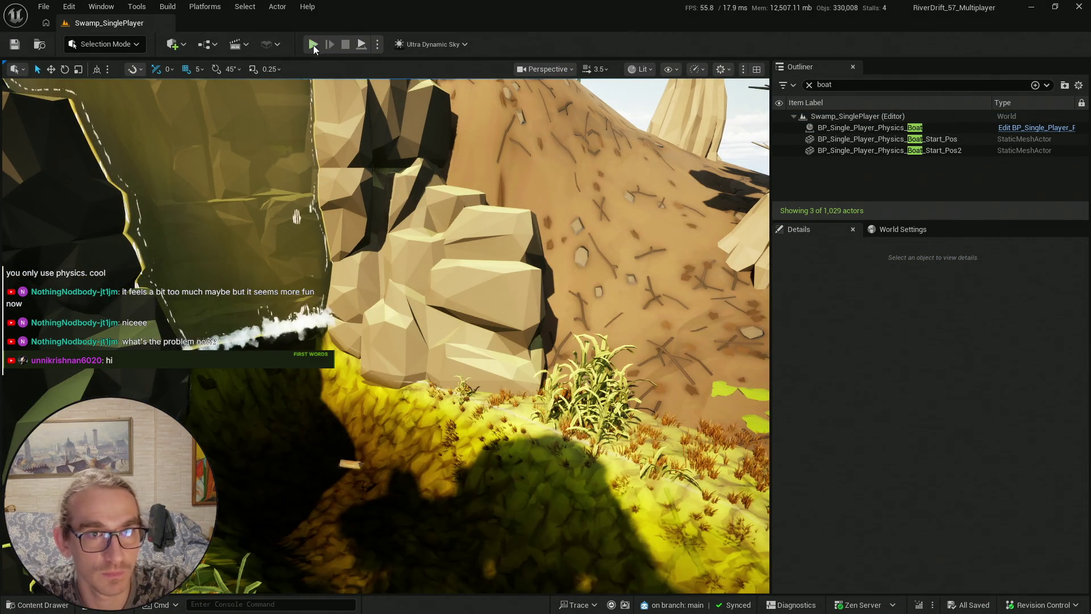
pyautogui.hotkey('alt', 'p')
pyautogui.press('F11')
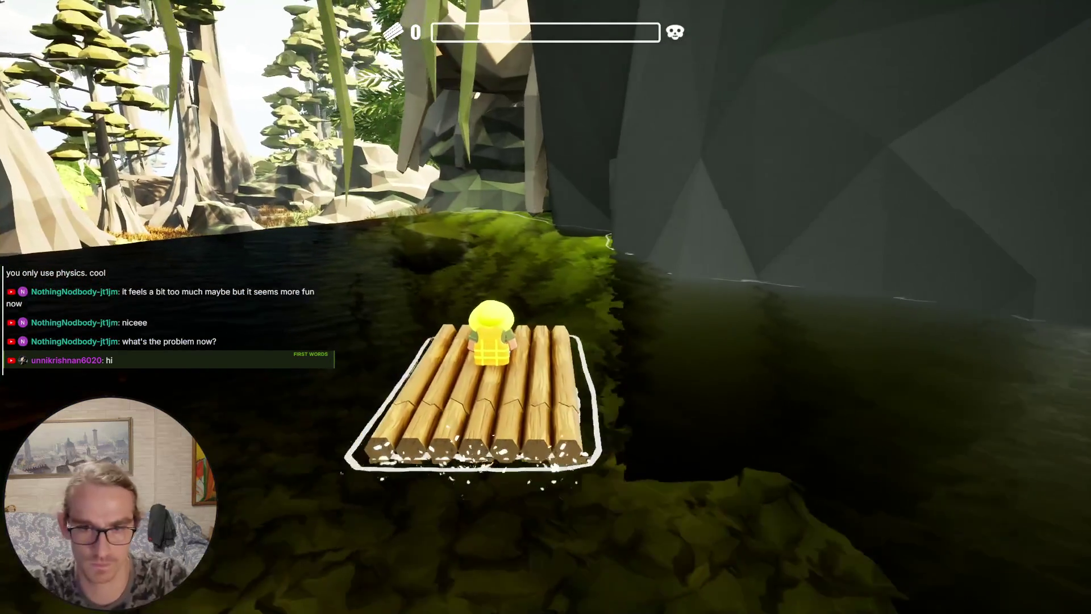
pyautogui.press('F11')
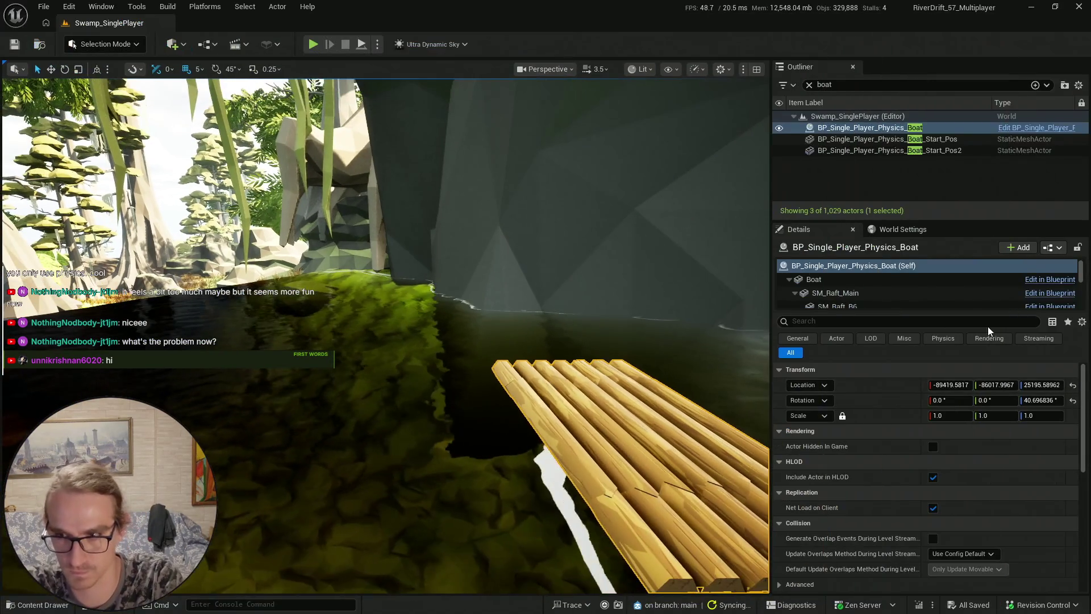
pyautogui.click(1074, 402)
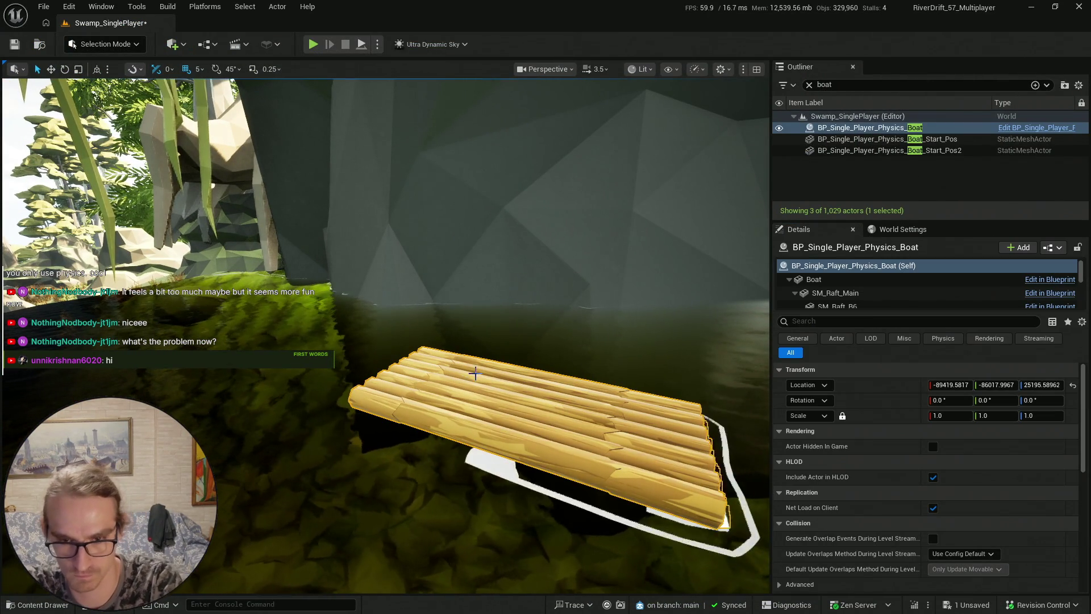
# Save the Swamp_SinglePlayer level and launch a fullscreen Play In Editor test
pyautogui.hotkey('ctrl', 'space')
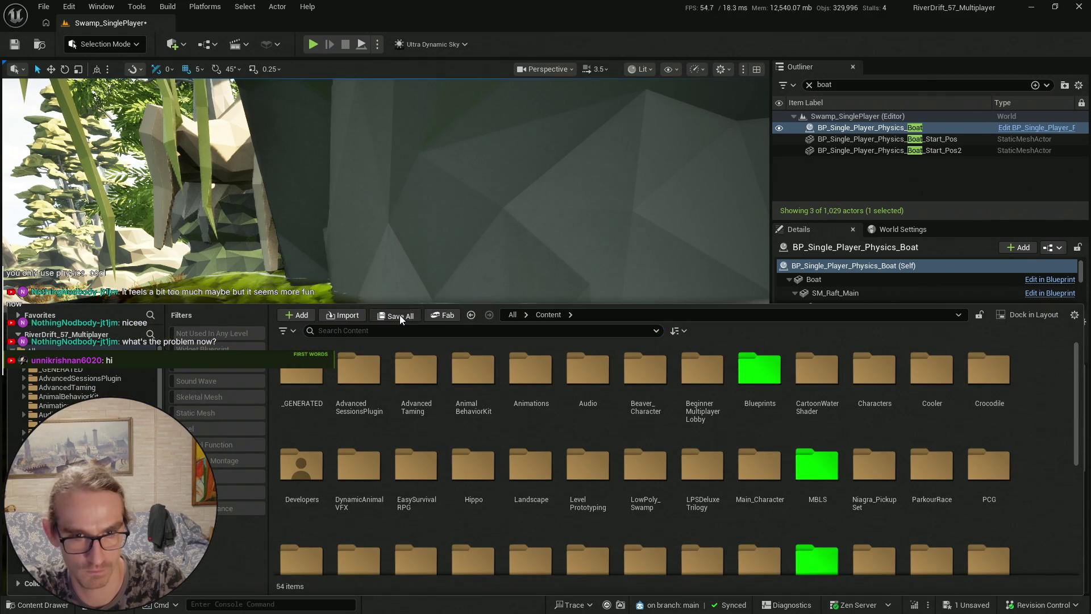
pyautogui.hotkey('ctrl', 's')
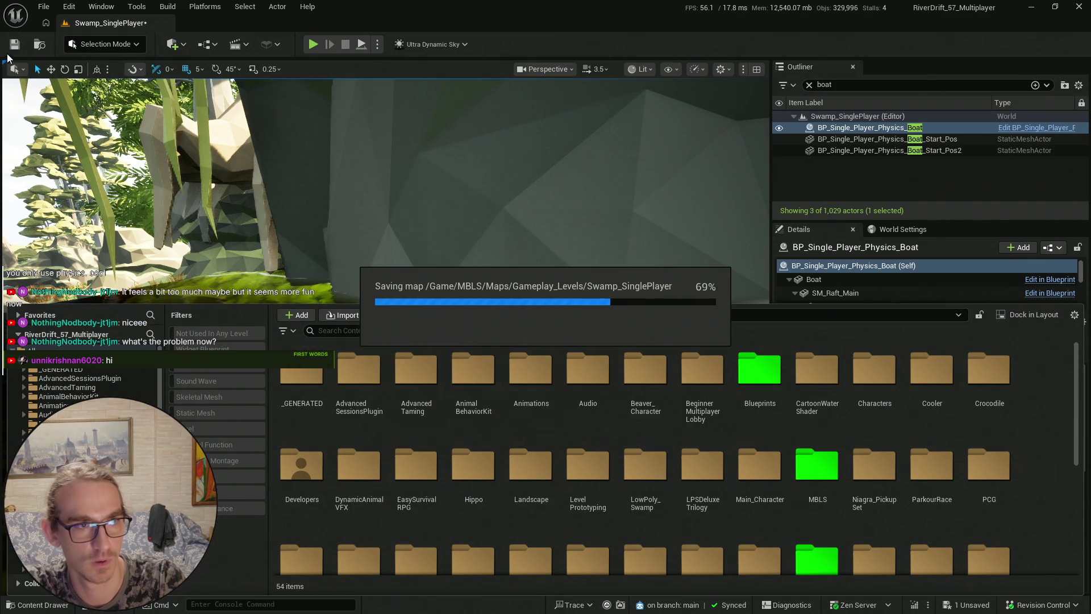
pyautogui.hotkey('ctrl', 'space')
pyautogui.hotkey('alt', 'p')
pyautogui.press('F11')
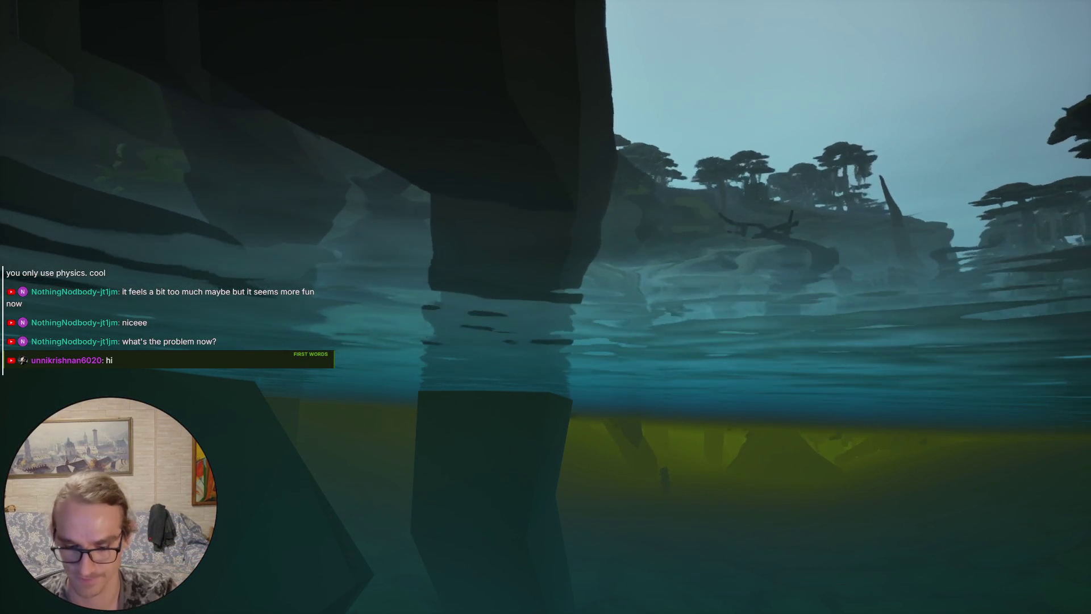
# Stop the play-test, dismiss the Blueprint error toast and close the Message Log
pyautogui.press('F11')
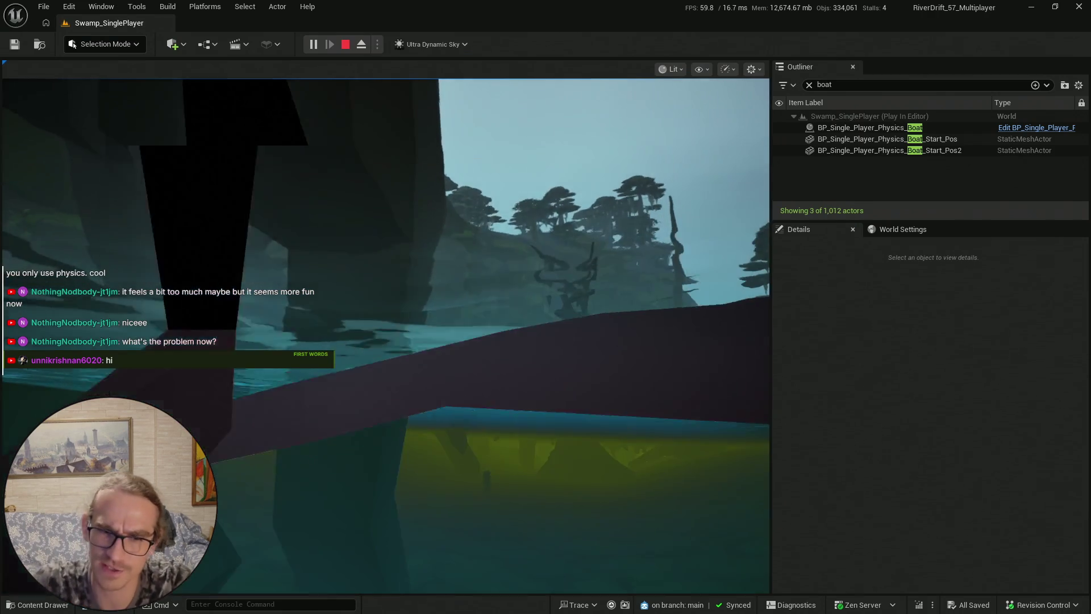
pyautogui.hotkey('shift', 'F1')
pyautogui.press('Escape')
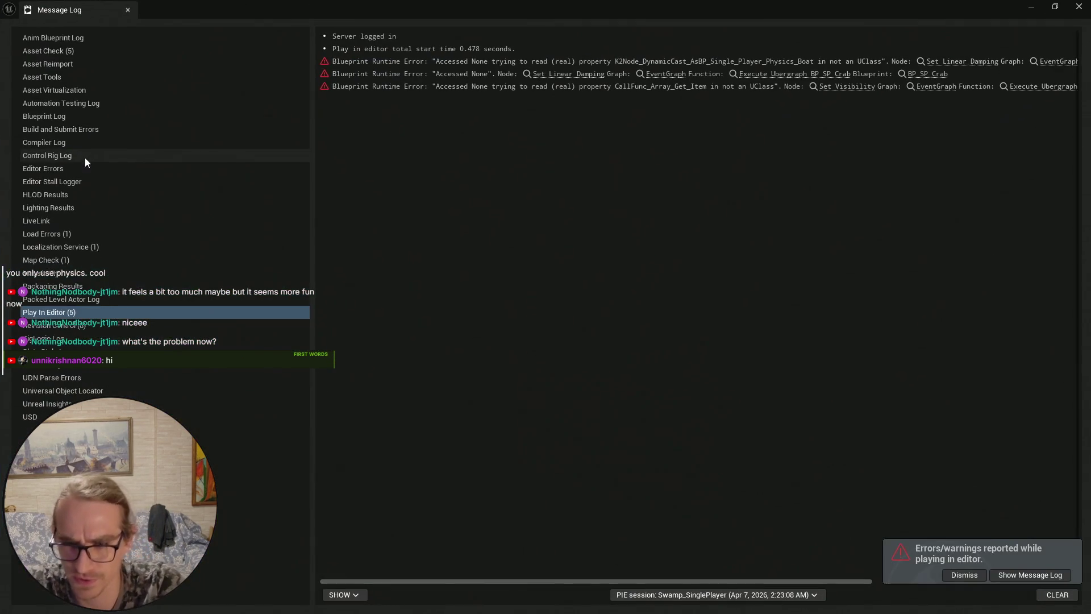
pyautogui.click(977, 574)
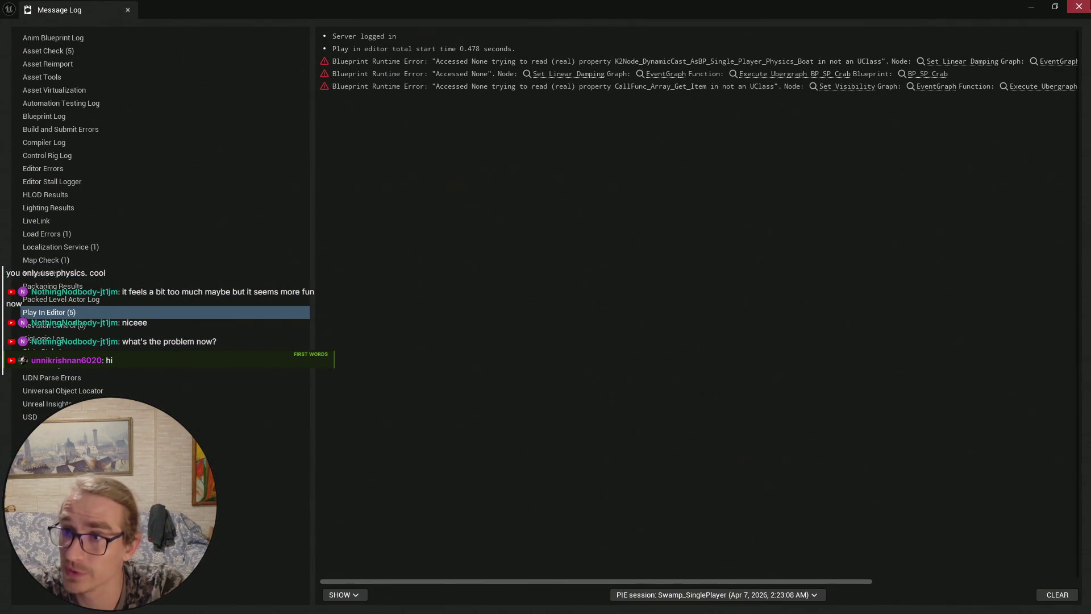
pyautogui.click(1078, 7)
pyautogui.press('s')
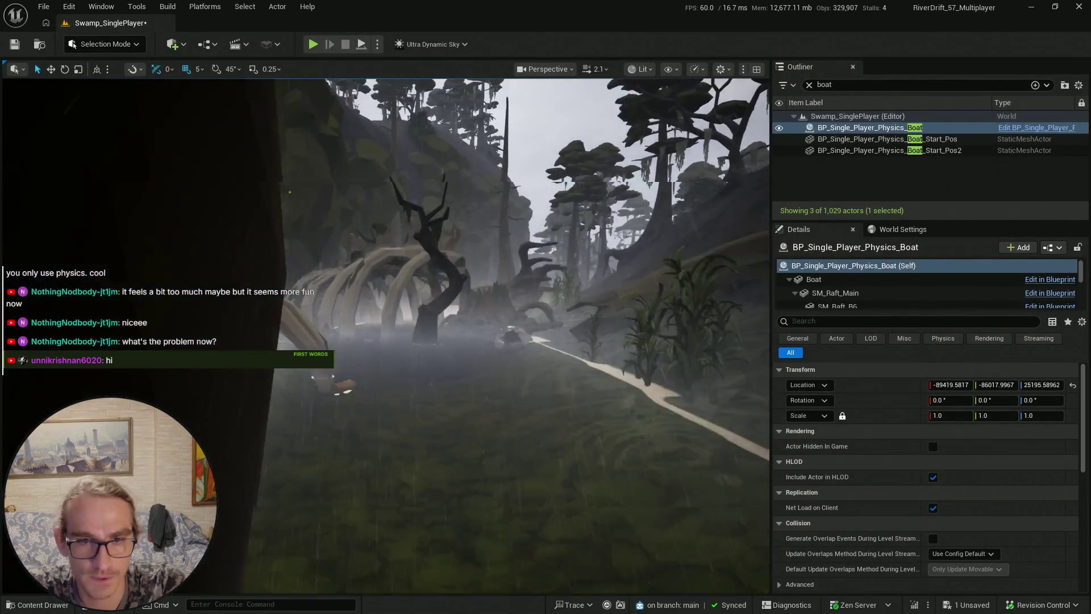
pyautogui.press('q')
pyautogui.scroll(-2, 245, 173)
pyautogui.scroll(-1, 245, 173)
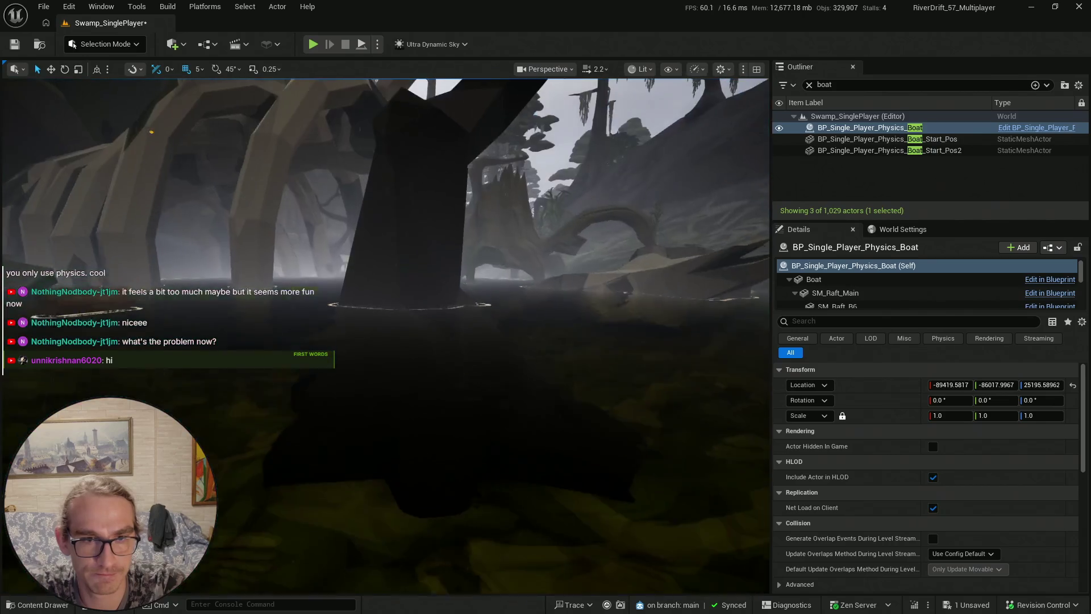
pyautogui.scroll(4, 245, 173)
pyautogui.scroll(4, 245, 172)
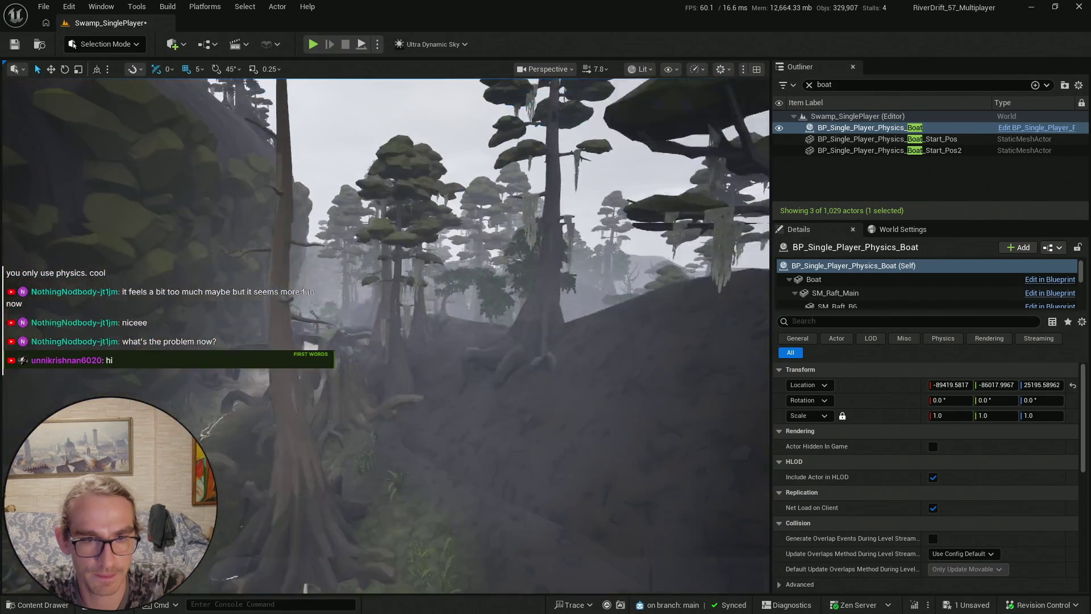
pyautogui.scroll(1, 246, 173)
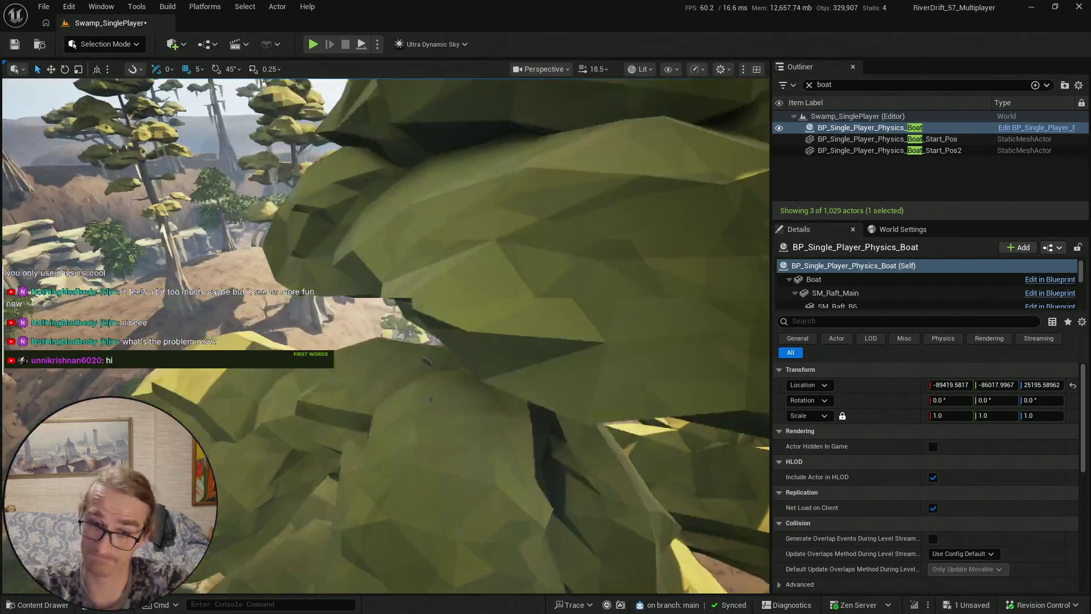
pyautogui.scroll(-2, 493, 313)
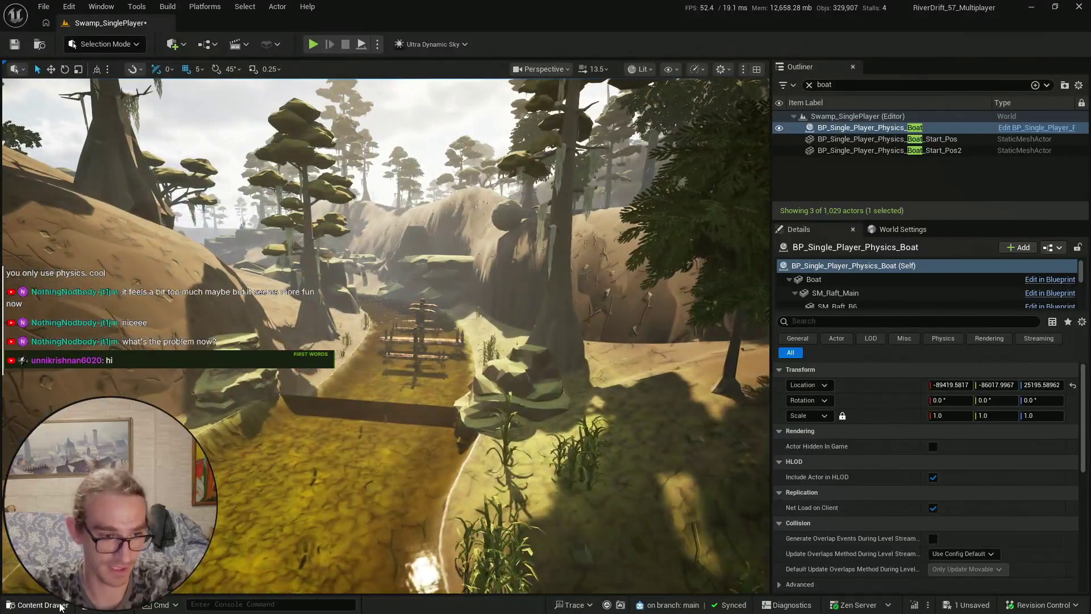
pyautogui.hotkey('ctrl', 'space')
# Save Swamp_SinglePlayer via Save Selected, then run a quick play-test and stop it
pyautogui.hotkey('ctrl', 'shift', 's')
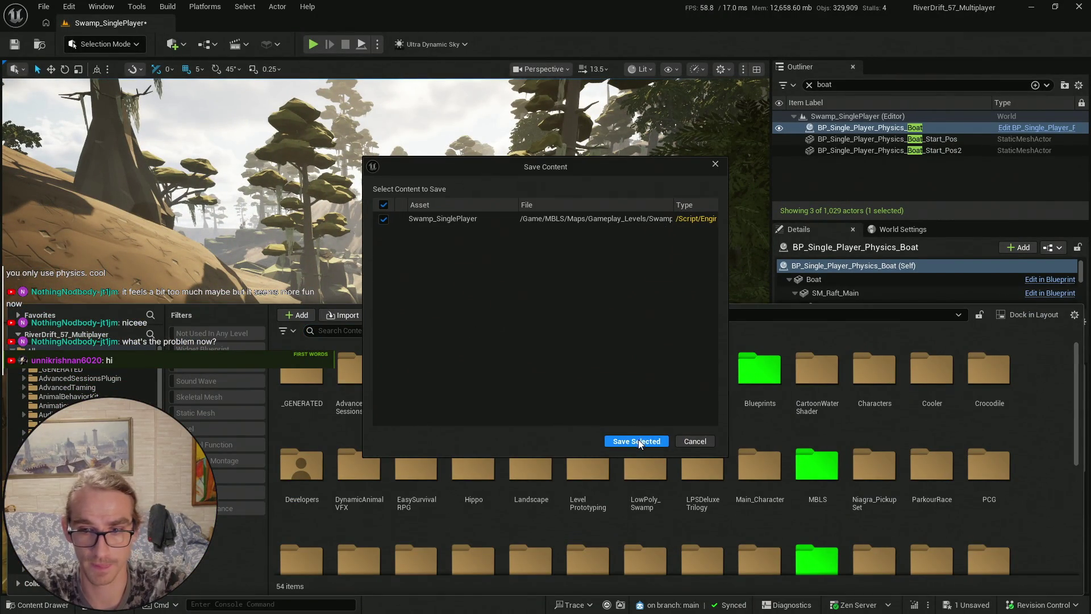
pyautogui.click(637, 441)
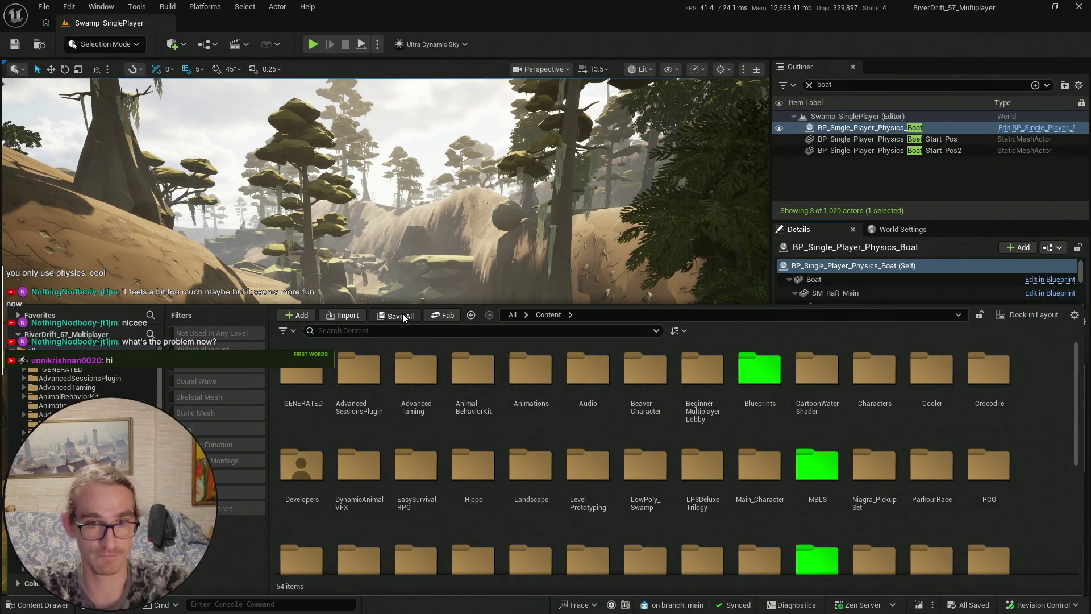
pyautogui.hotkey('ctrl', 'space')
pyautogui.scroll(-3, 386, 335)
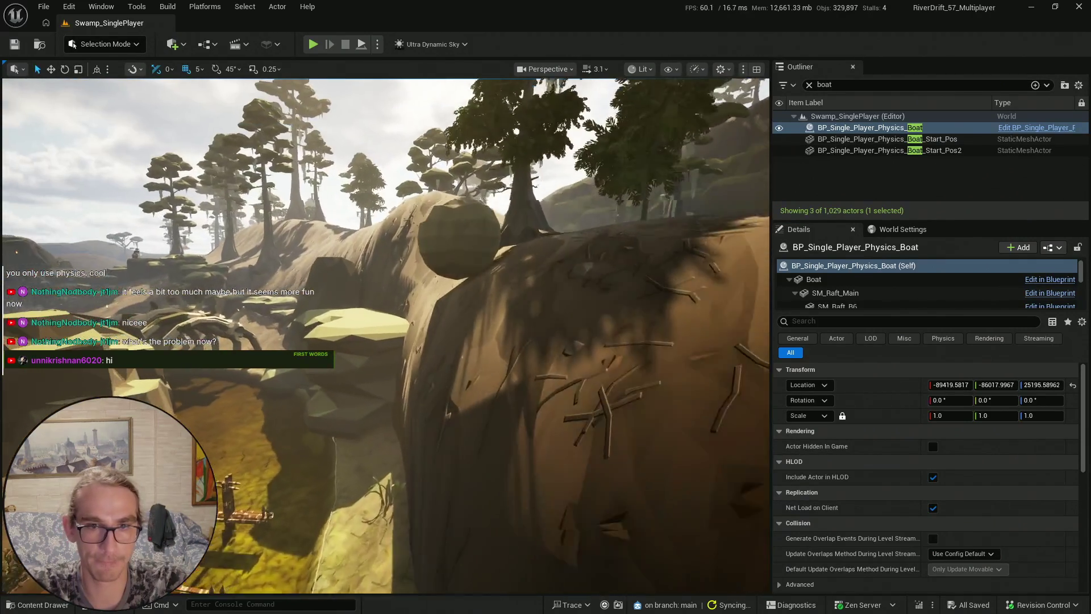
pyautogui.scroll(-1, 385, 336)
pyautogui.hotkey('ctrl', 'space')
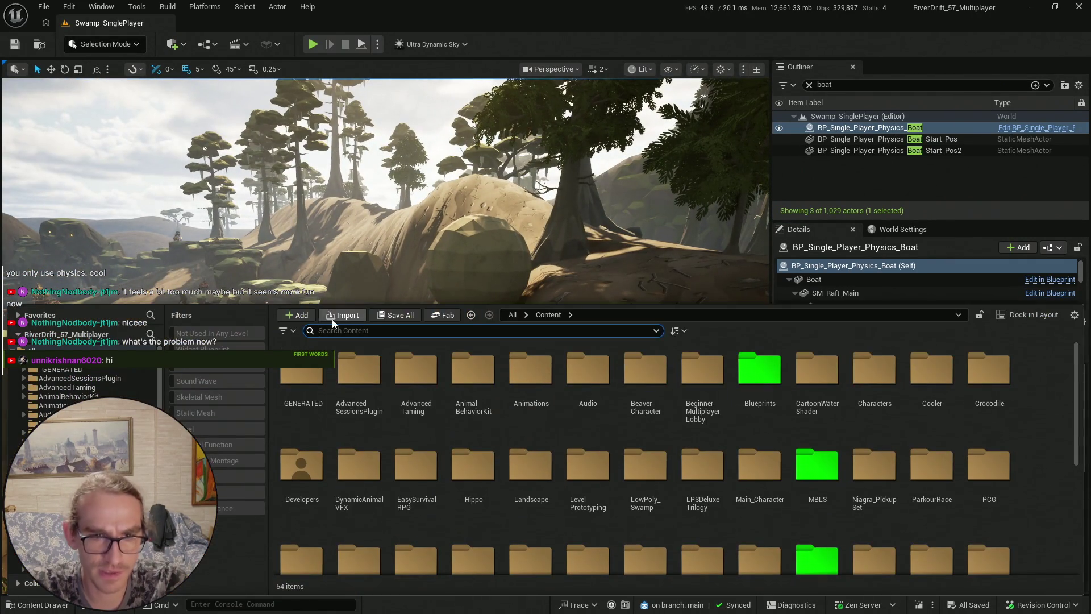
pyautogui.hotkey('ctrl', 'space')
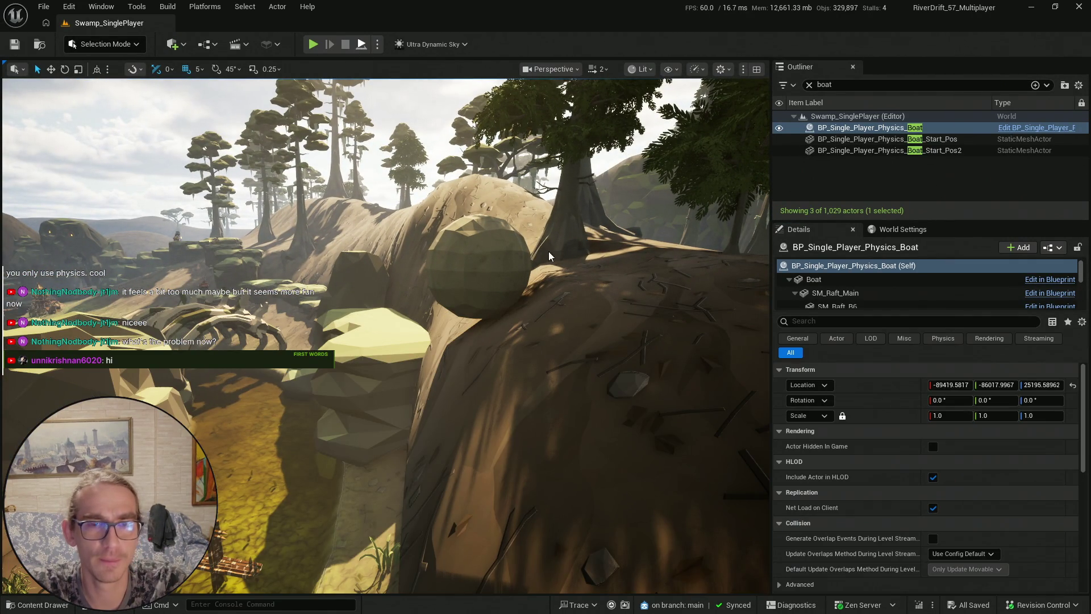
pyautogui.hotkey('alt', 'p')
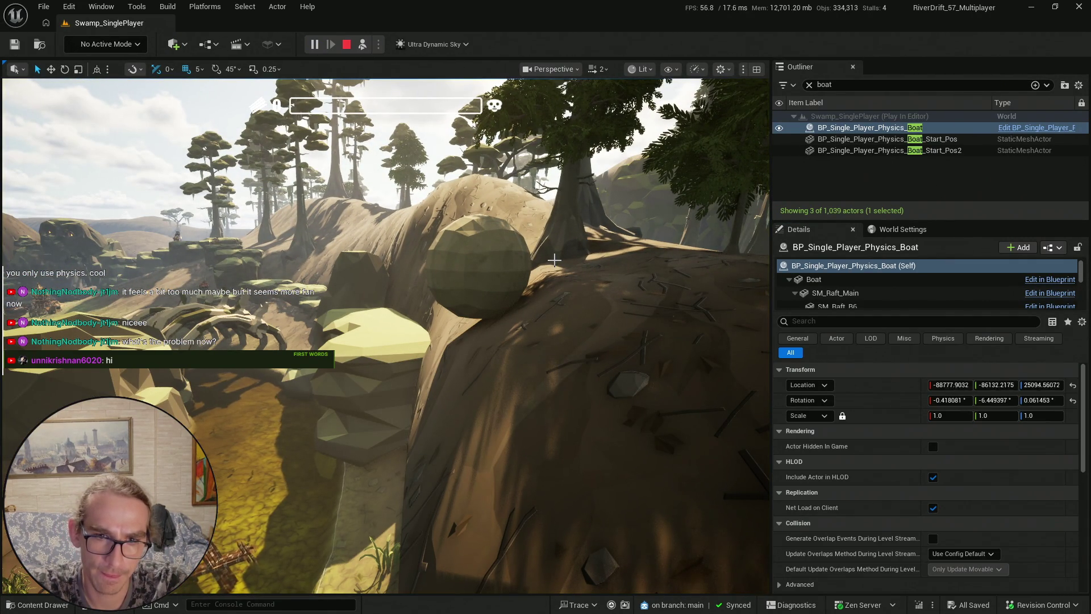
pyautogui.press('Escape')
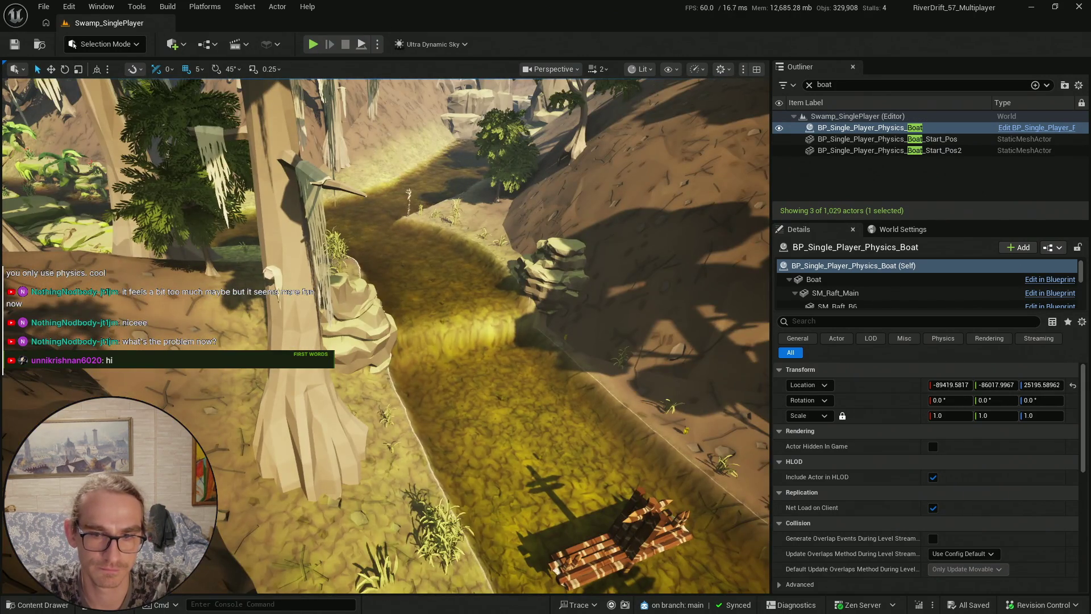
# Select the GC_Sphere Box and nudge it slightly along its X axis
pyautogui.press('f')
pyautogui.scroll(5, 385, 335)
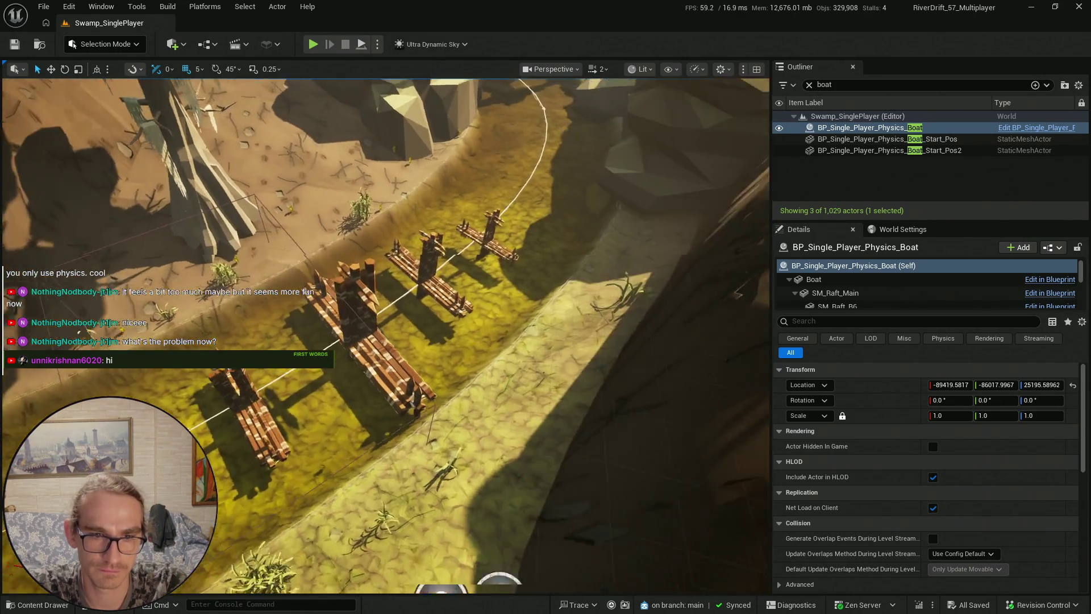
pyautogui.scroll(3, 389, 509)
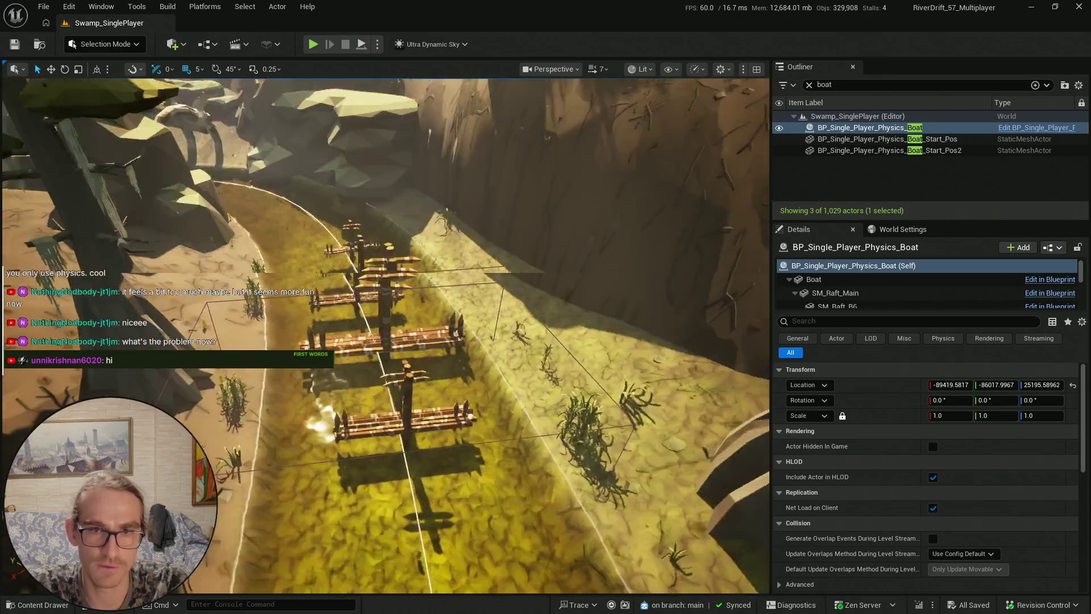
pyautogui.click(389, 508)
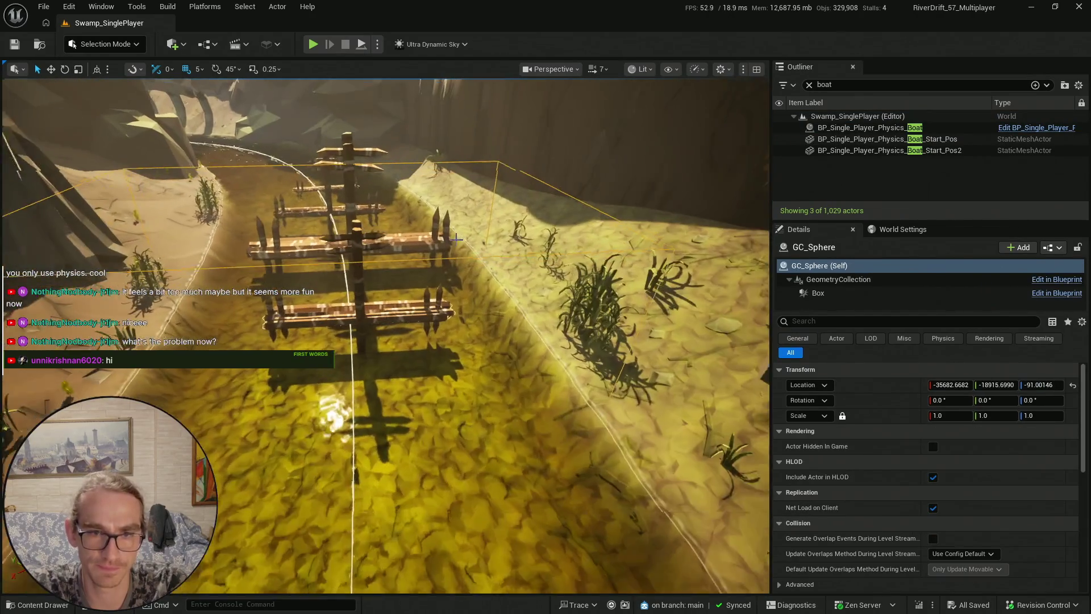
pyautogui.click(844, 294)
pyautogui.press('f')
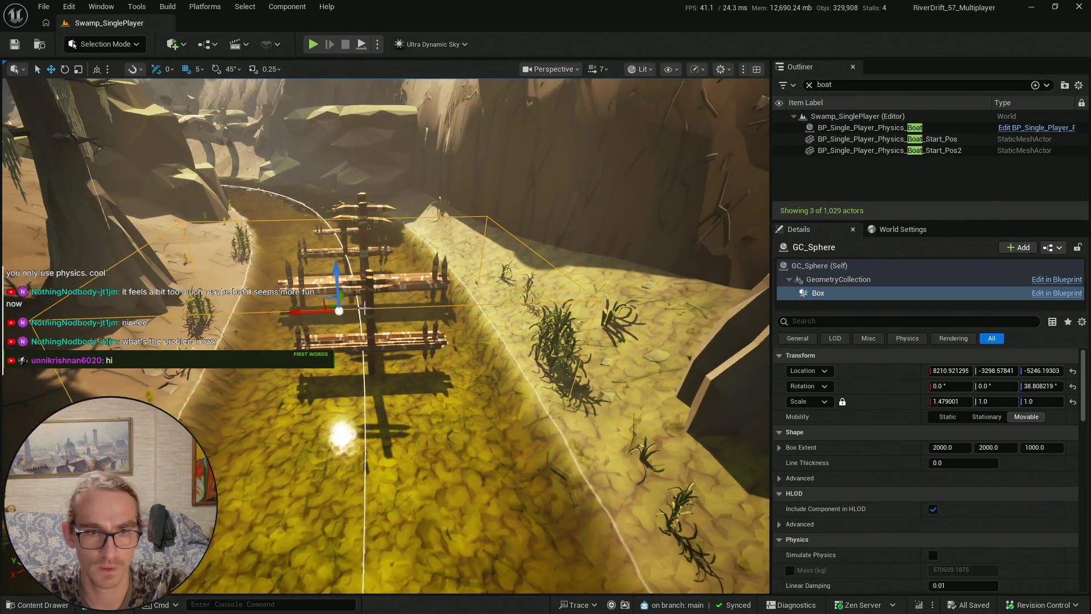
pyautogui.moveTo(295, 312); pyautogui.dragTo(334, 312)
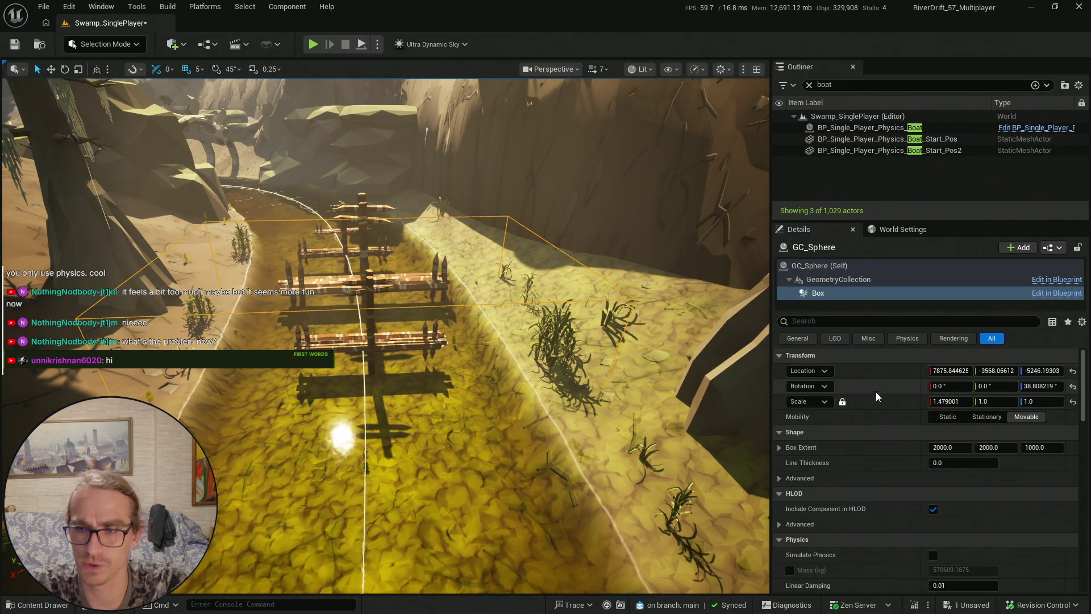
# Paste the box's copied transform onto the physics boat's Location, then copy it back
pyautogui.rightClick(922, 388)
pyautogui.click(857, 127)
pyautogui.rightClick(911, 384)
pyautogui.click(938, 423)
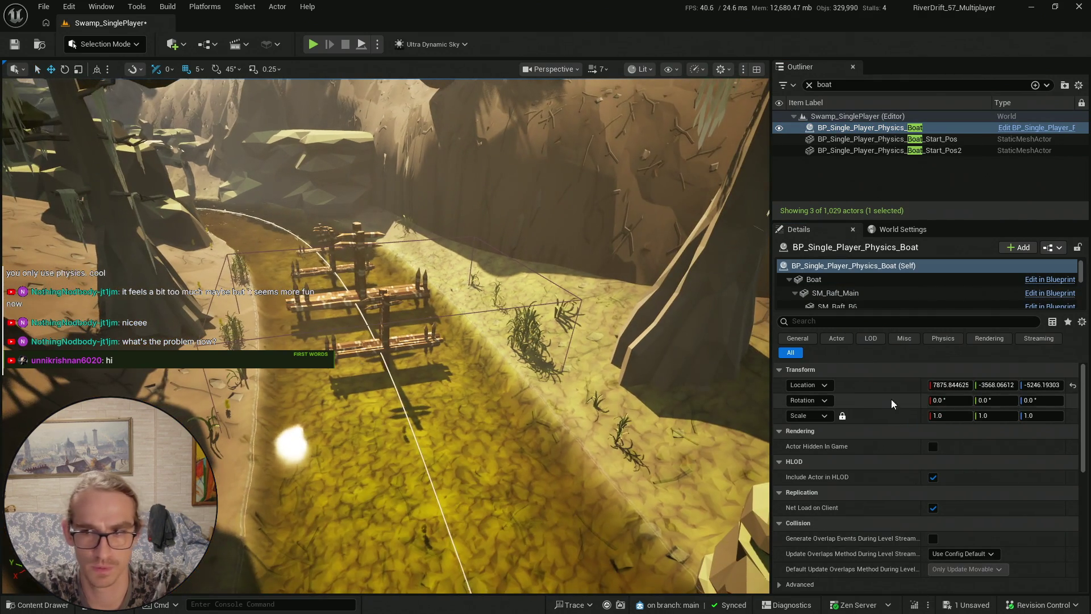
pyautogui.rightClick(872, 386)
pyautogui.click(909, 414)
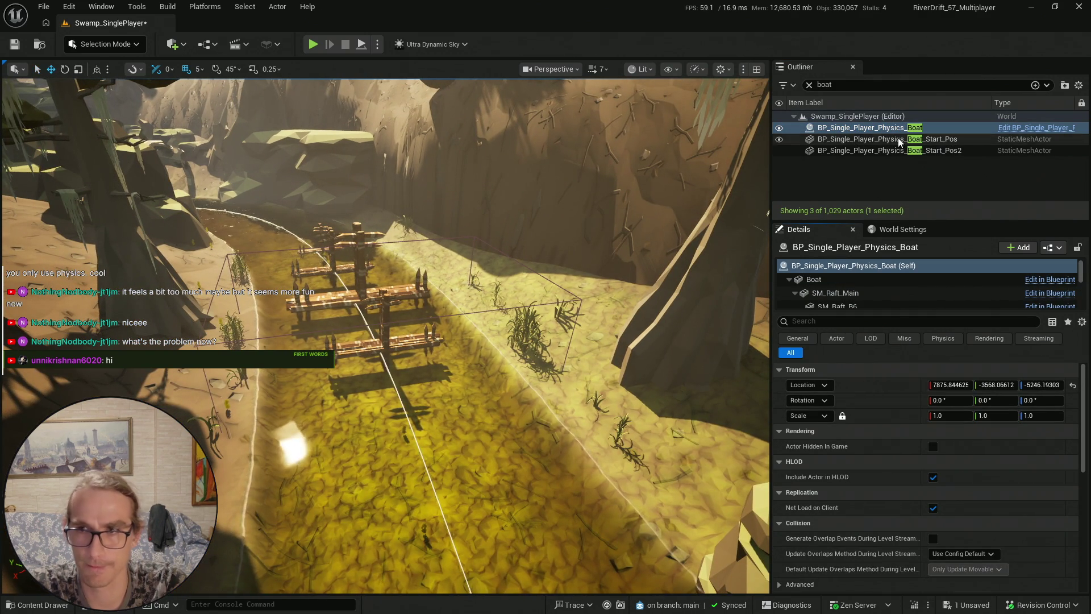
# Copy the GC_Sphere Box component's location and open the boat's paste options without pasting
pyautogui.moveTo(397, 341); pyautogui.dragTo(398, 307)
pyautogui.click(442, 204)
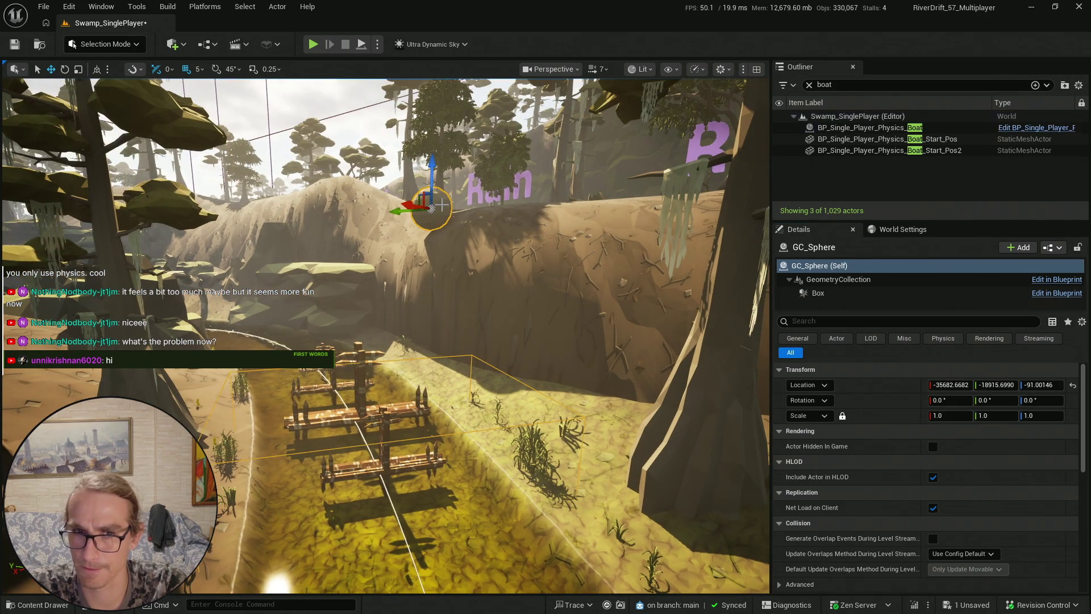
pyautogui.click(818, 293)
pyautogui.rightClick(880, 373)
pyautogui.click(915, 392)
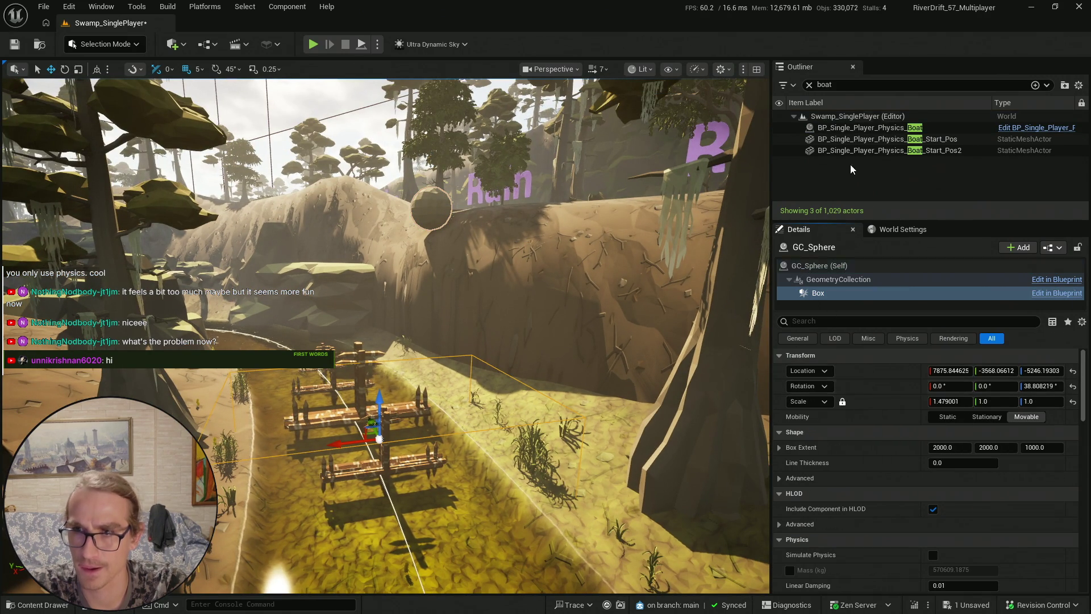
pyautogui.click(852, 128)
pyautogui.rightClick(903, 389)
pyautogui.click(927, 410)
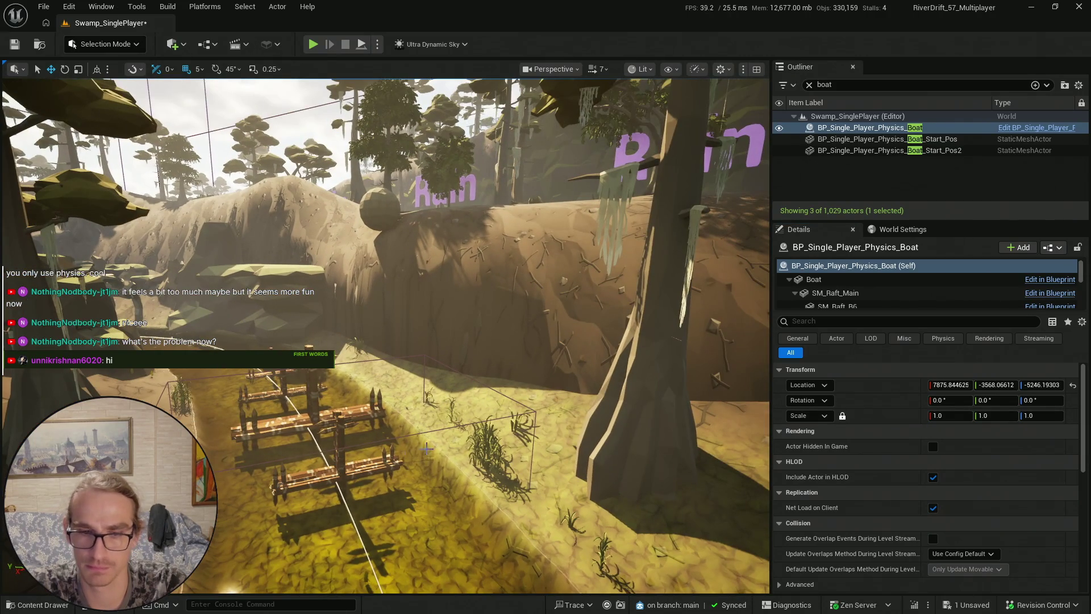
# Copy BP_Wheel2's location and paste it onto BP_Single_Player_Physics_Boat's Location
pyautogui.click(388, 463)
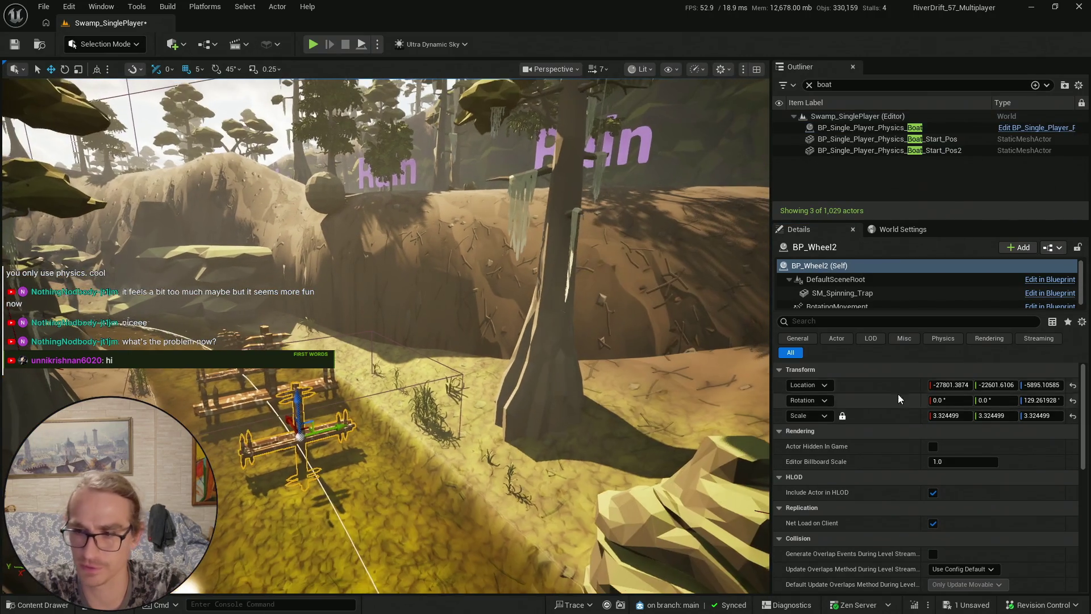
pyautogui.rightClick(879, 385)
pyautogui.click(873, 391)
pyautogui.rightClick(875, 395)
pyautogui.click(960, 410)
pyautogui.click(843, 130)
pyautogui.rightClick(896, 396)
pyautogui.click(931, 415)
# Yaw the physics boat to about 132° and nudge it along the river channel
pyautogui.press('f')
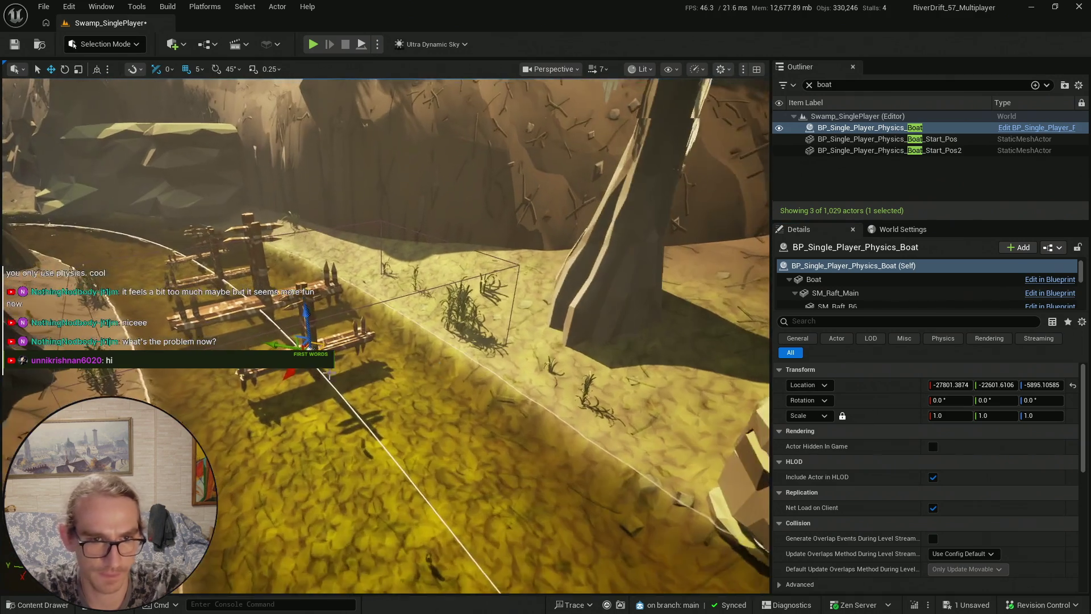
pyautogui.moveTo(311, 372)
pyautogui.mouseDown()
pyautogui.moveTo(338, 375)
pyautogui.moveTo(481, 506)
pyautogui.moveTo(343, 435)
pyautogui.moveTo(368, 402)
pyautogui.mouseUp()
pyautogui.press('e')
pyautogui.press('w')
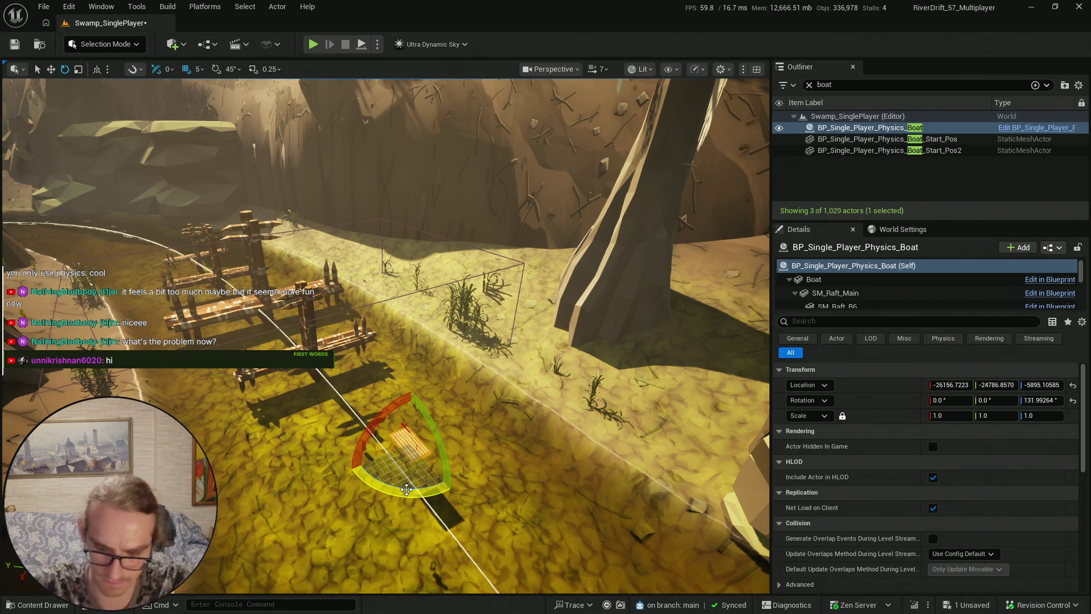
pyautogui.press('q')
# Save all content including the Swamp_SinglePlayer map, then start Play In Editor
pyautogui.click(40, 605)
pyautogui.click(386, 318)
pyautogui.click(648, 442)
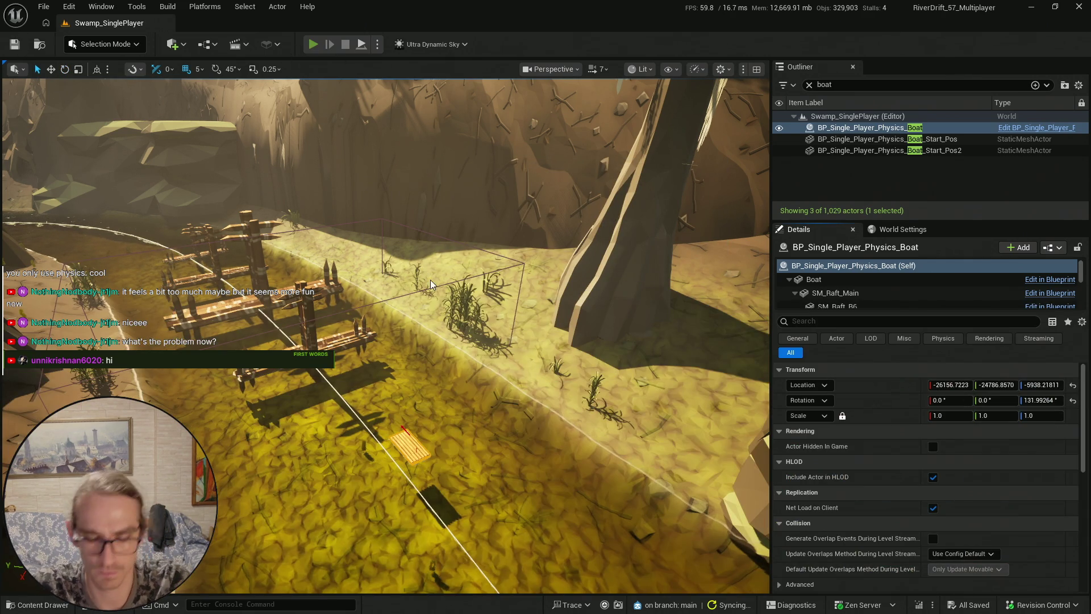
pyautogui.hotkey('alt', 'p')
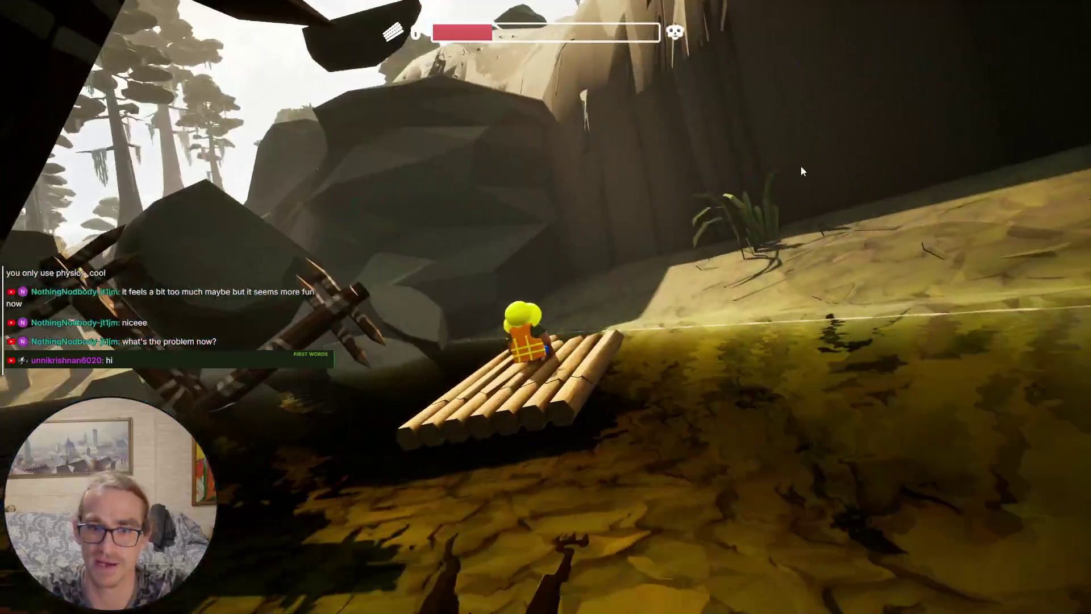
pyautogui.press('Escape')
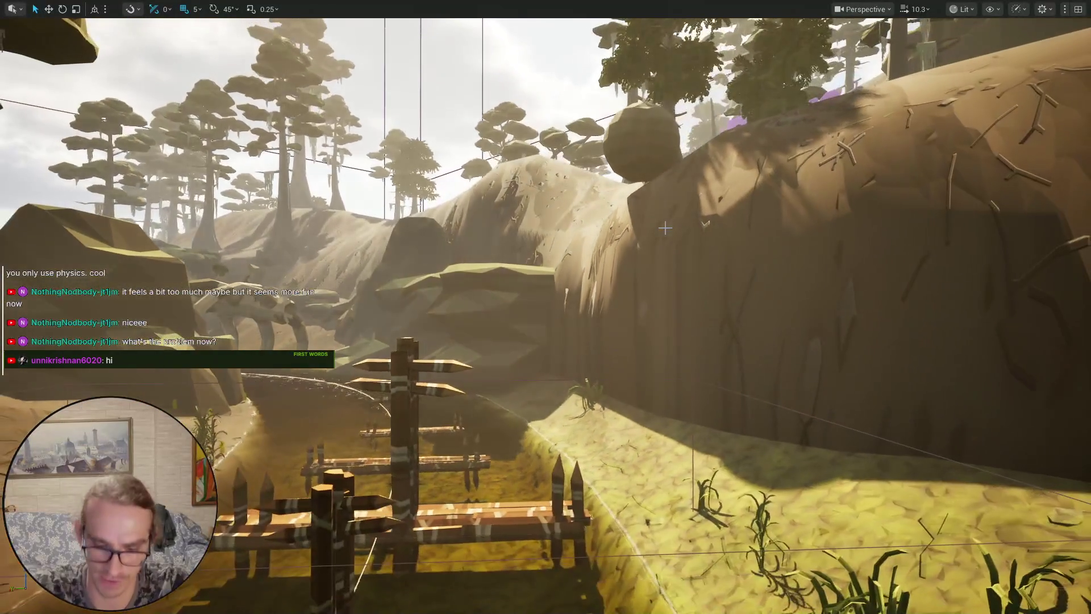
pyautogui.hotkey('alt', 'p')
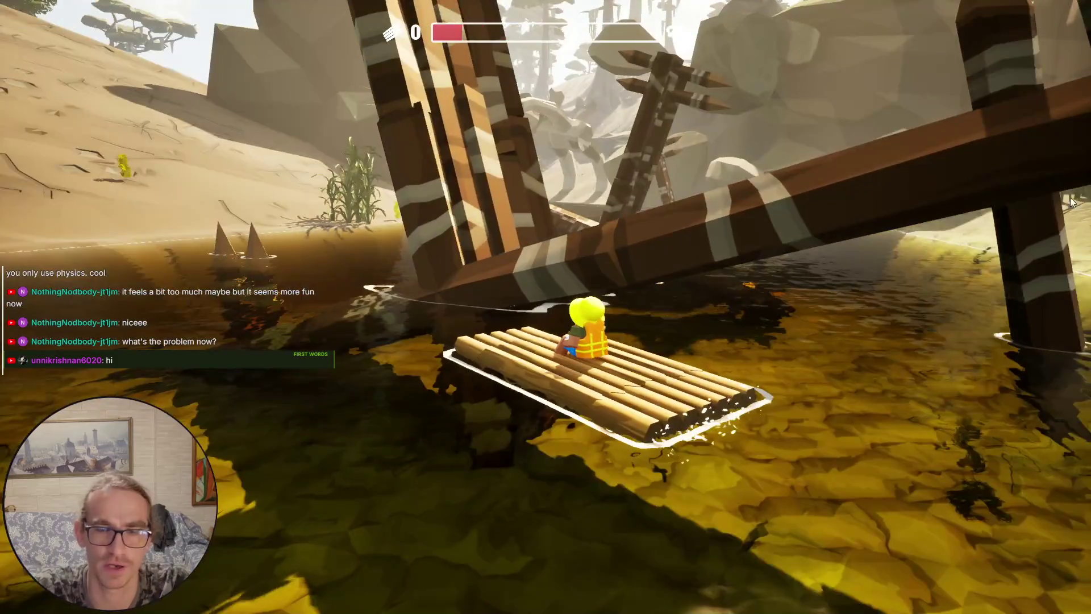
pyautogui.press('Escape')
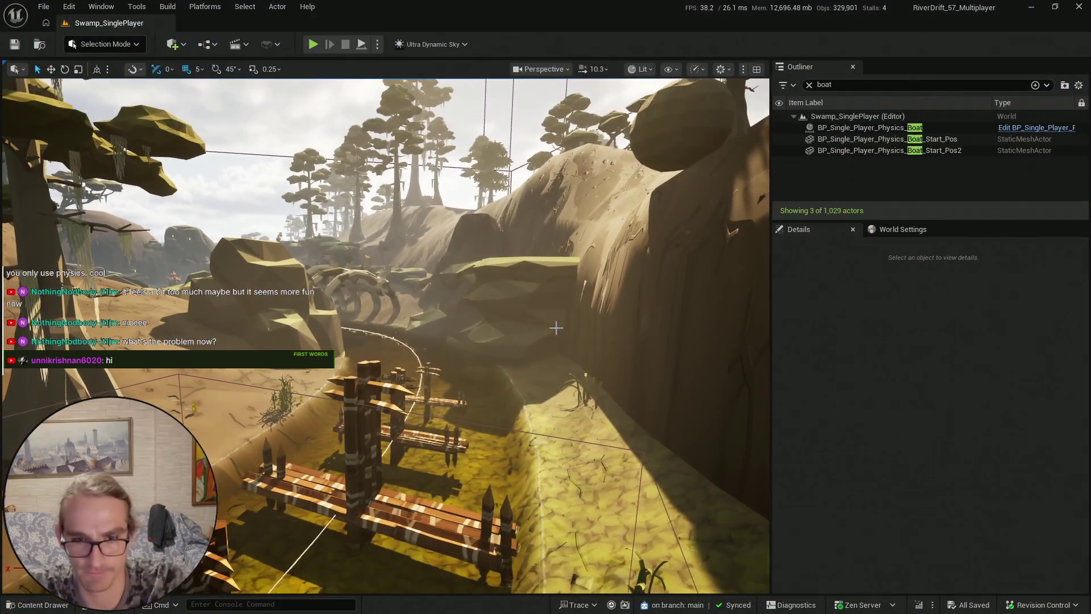
# Fly along the river to the blue BP_Cooler on the bank and select it
pyautogui.press('w')
pyautogui.scroll(-2, 397, 419)
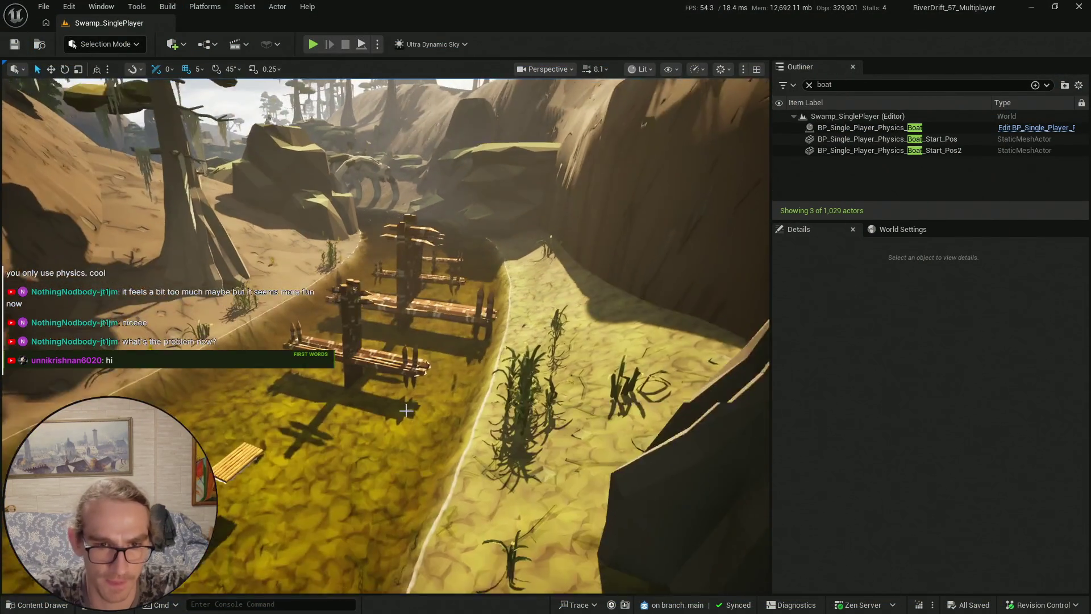
pyautogui.scroll(-3, 386, 335)
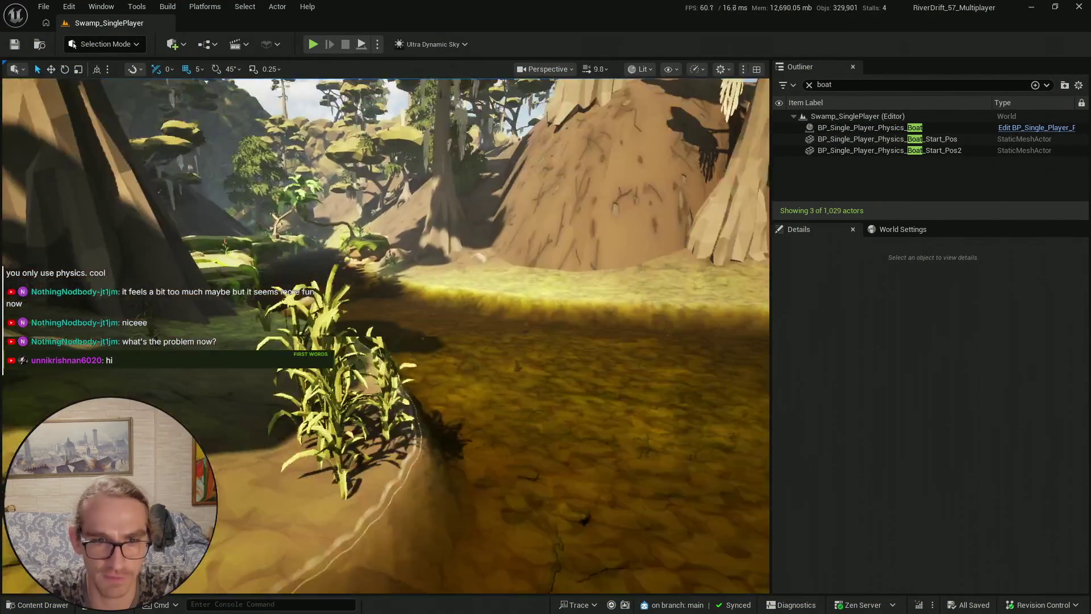
pyautogui.scroll(-3, 385, 335)
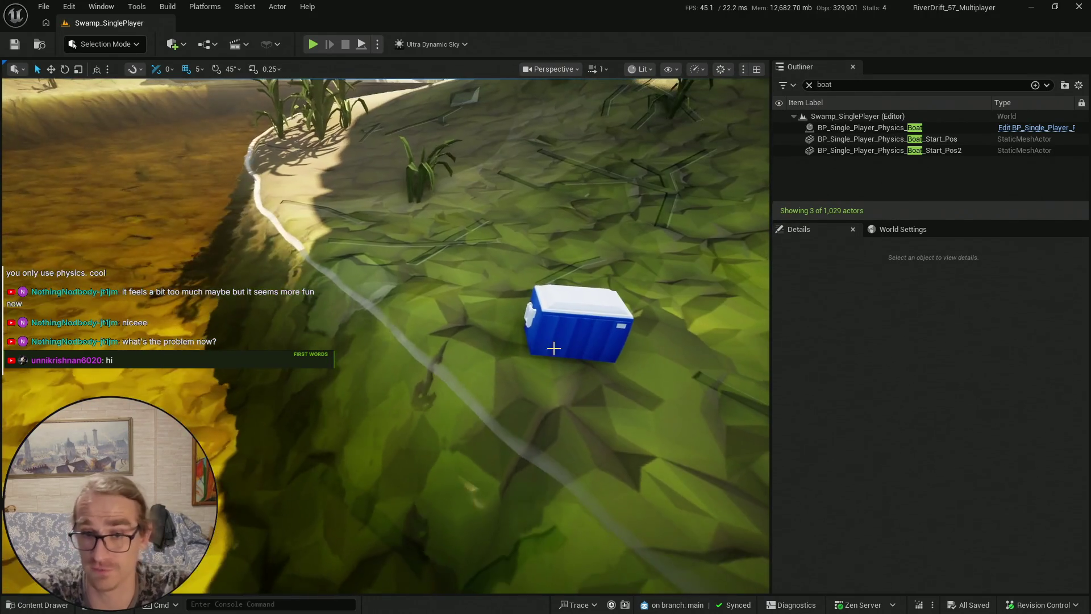
pyautogui.click(554, 347)
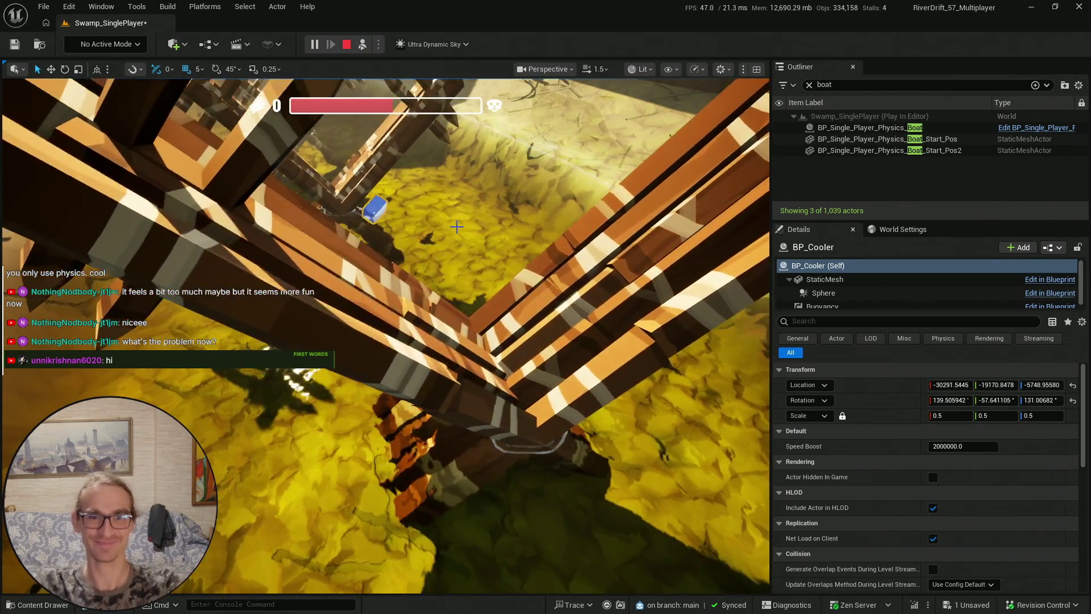
# Stop the play session with Esc and adjust the viewport camera speed
pyautogui.press('Escape')
pyautogui.scroll(2, 455, 242)
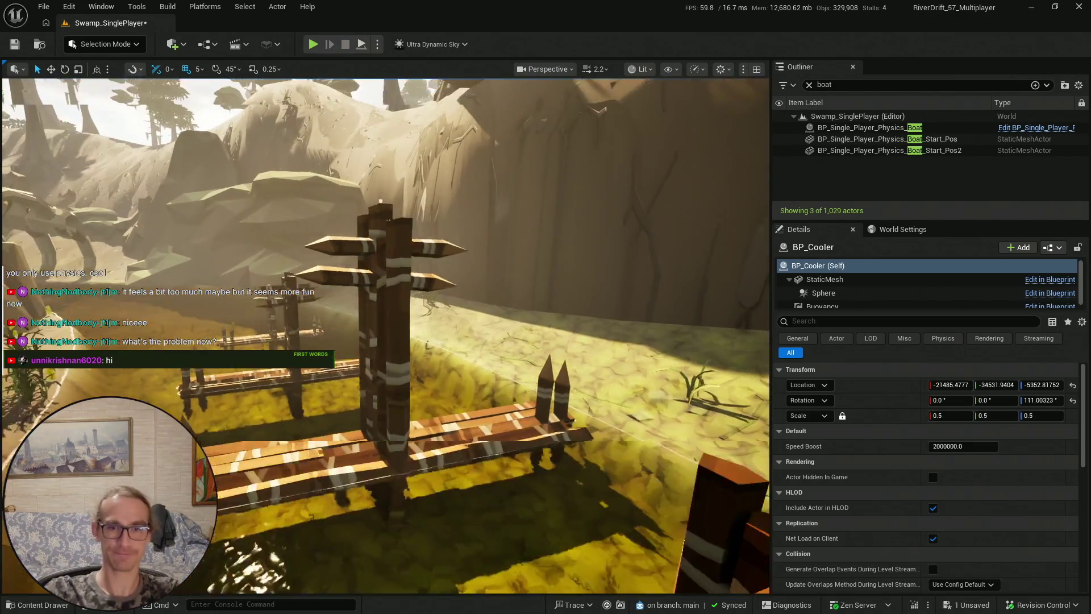
# Save all unsaved content, including the Swamp_SinglePlayer level
pyautogui.hotkey('ctrl', 'space')
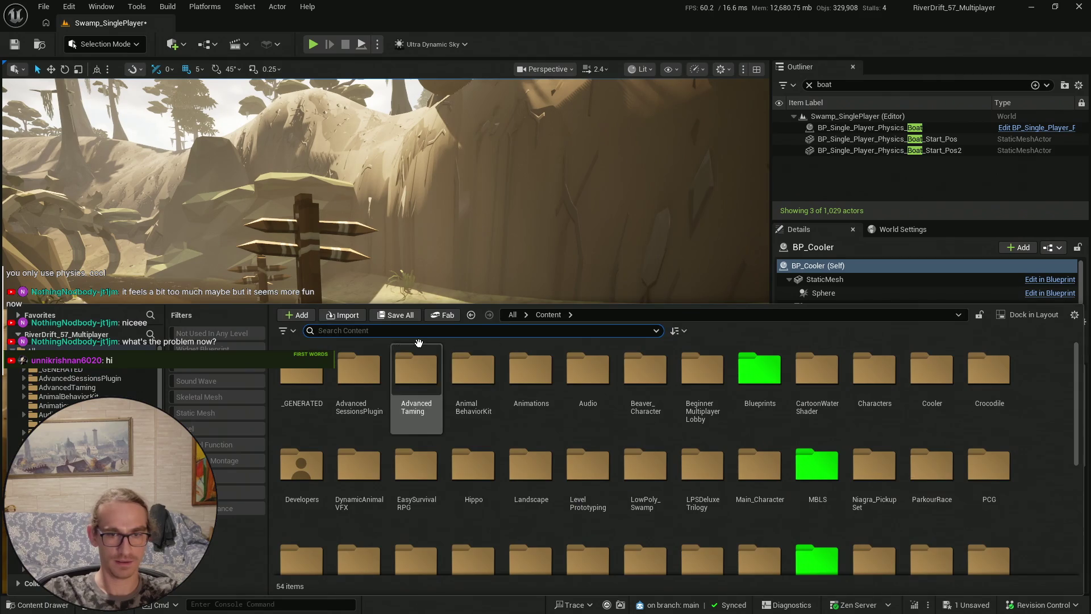
pyautogui.click(391, 316)
pyautogui.click(619, 446)
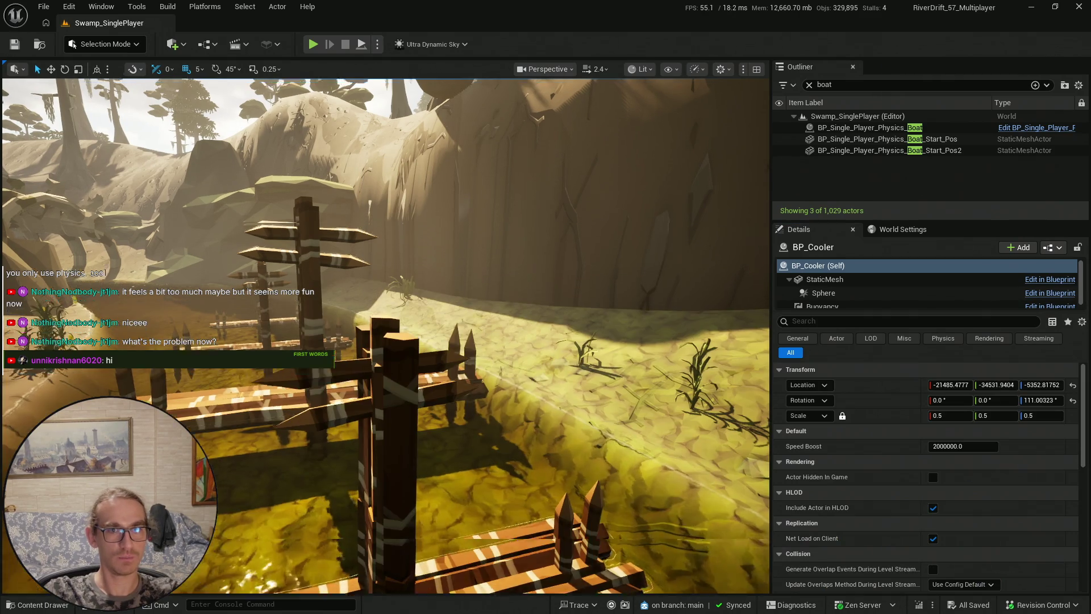
# Select the raft in the water and drag it closer to the fences
pyautogui.moveTo(398, 228)
pyautogui.mouseDown()
pyautogui.moveTo(447, 243)
pyautogui.moveTo(487, 279)
pyautogui.mouseUp()
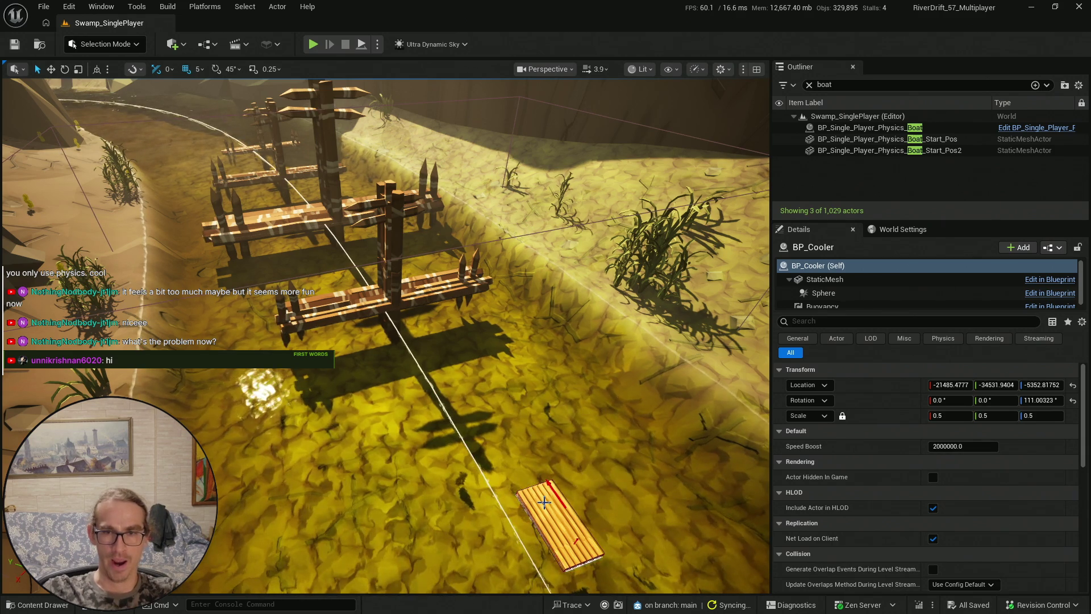
pyautogui.click(544, 502)
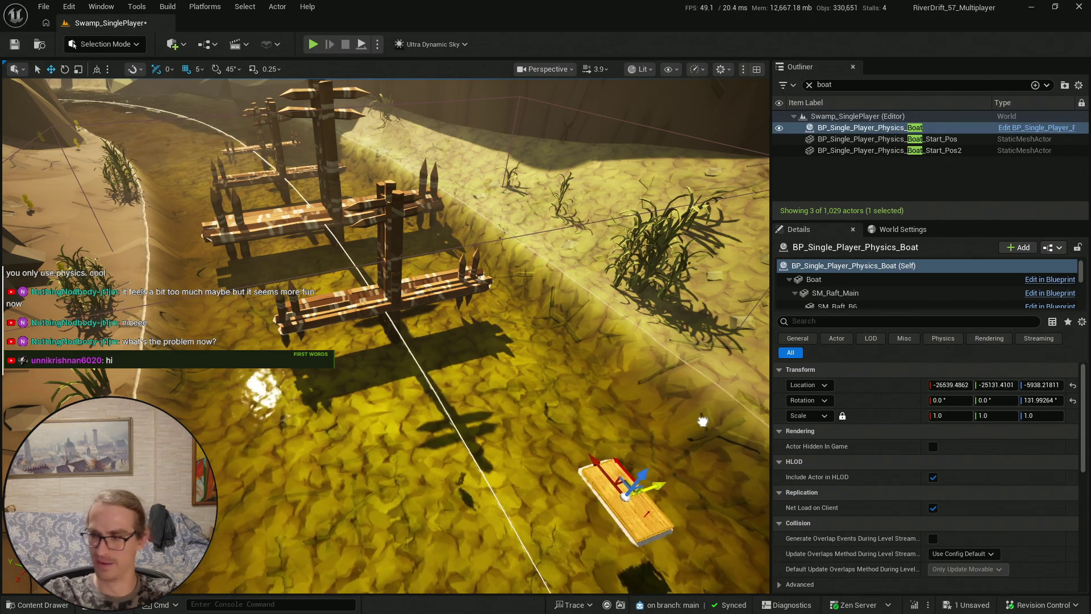
pyautogui.moveTo(637, 377); pyautogui.dragTo(602, 398)
pyautogui.moveTo(533, 495)
pyautogui.mouseDown()
pyautogui.moveTo(447, 306)
pyautogui.moveTo(459, 345)
pyautogui.moveTo(508, 314)
pyautogui.mouseUp()
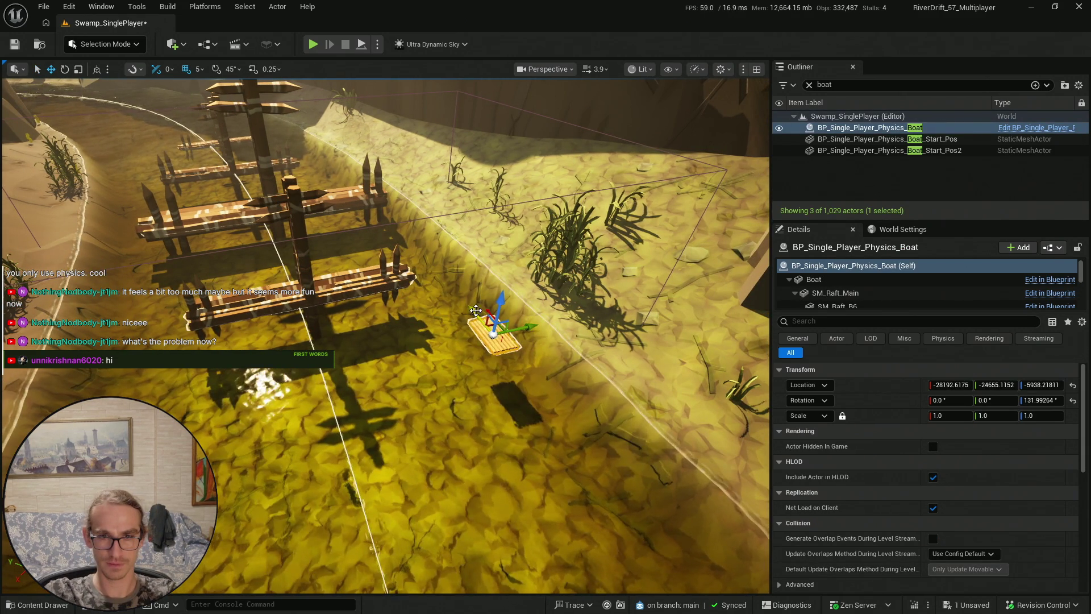
# Save all content again and start a play-test with Alt+P
pyautogui.click(31, 610)
pyautogui.click(396, 316)
pyautogui.click(634, 441)
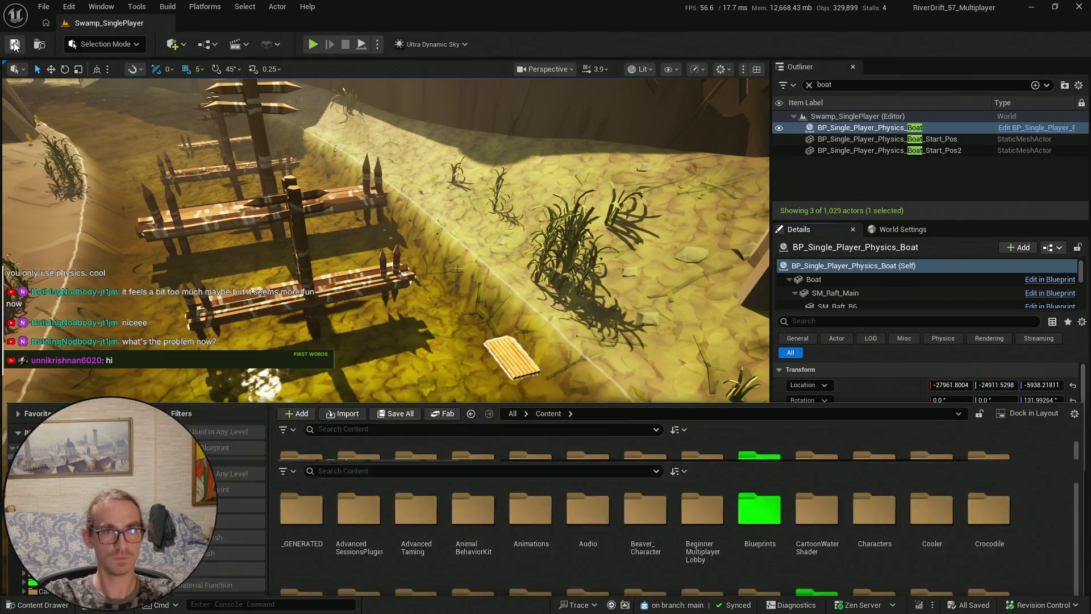
pyautogui.scroll(-5, 379, 275)
pyautogui.hotkey('alt', 'p')
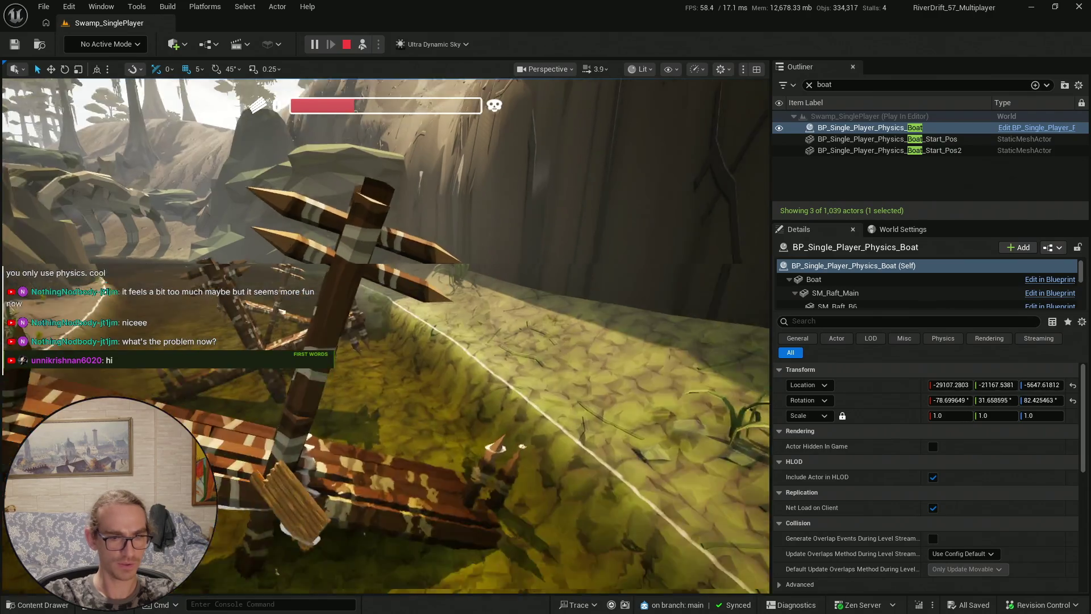
pyautogui.press('Escape')
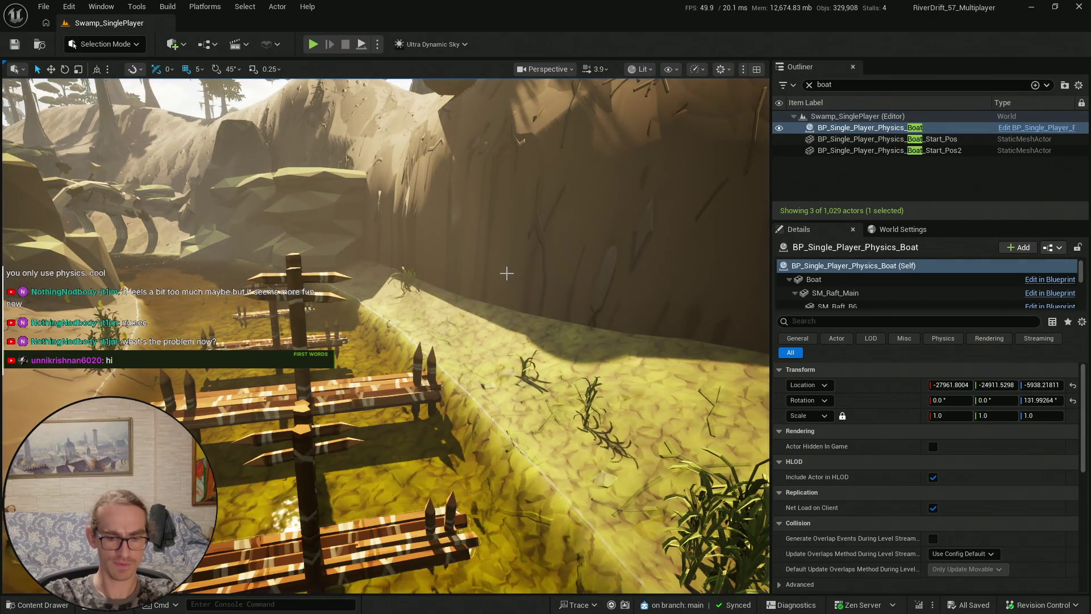
pyautogui.press('f')
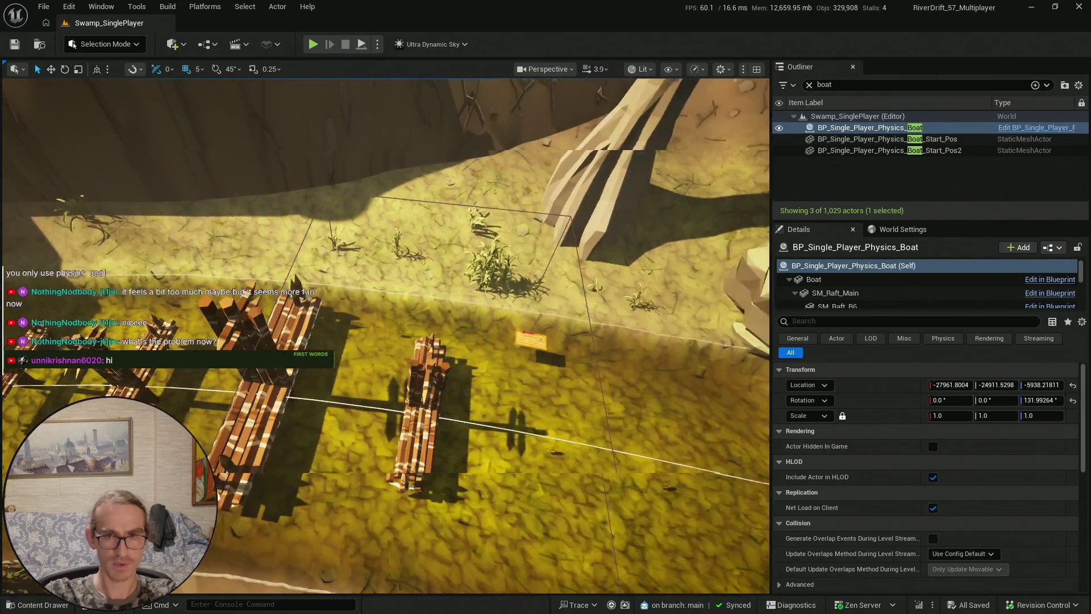
pyautogui.press('w')
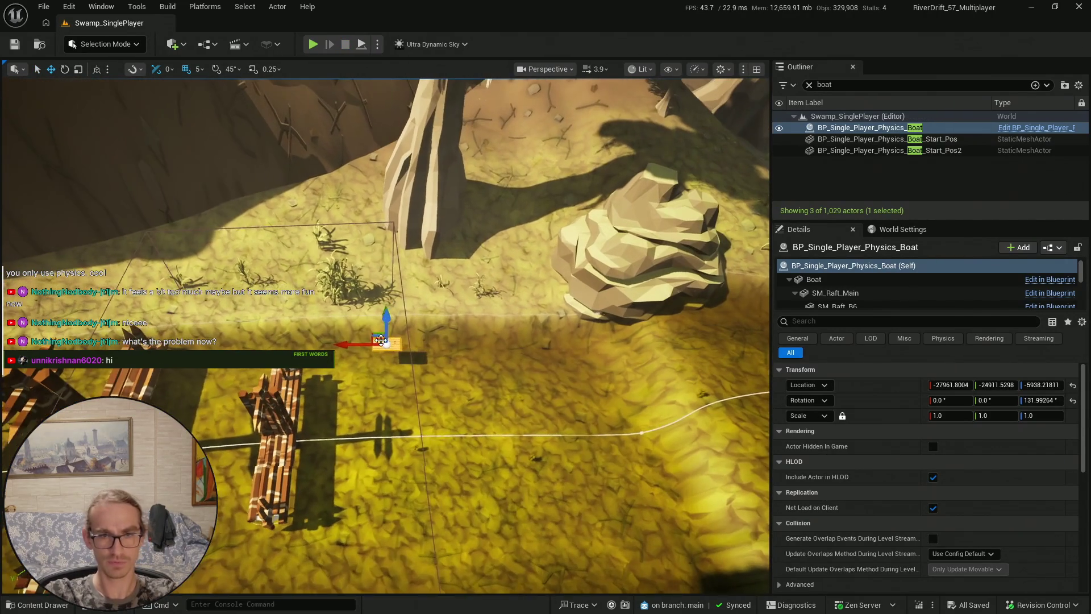
pyautogui.hotkey('ctrl', 'space')
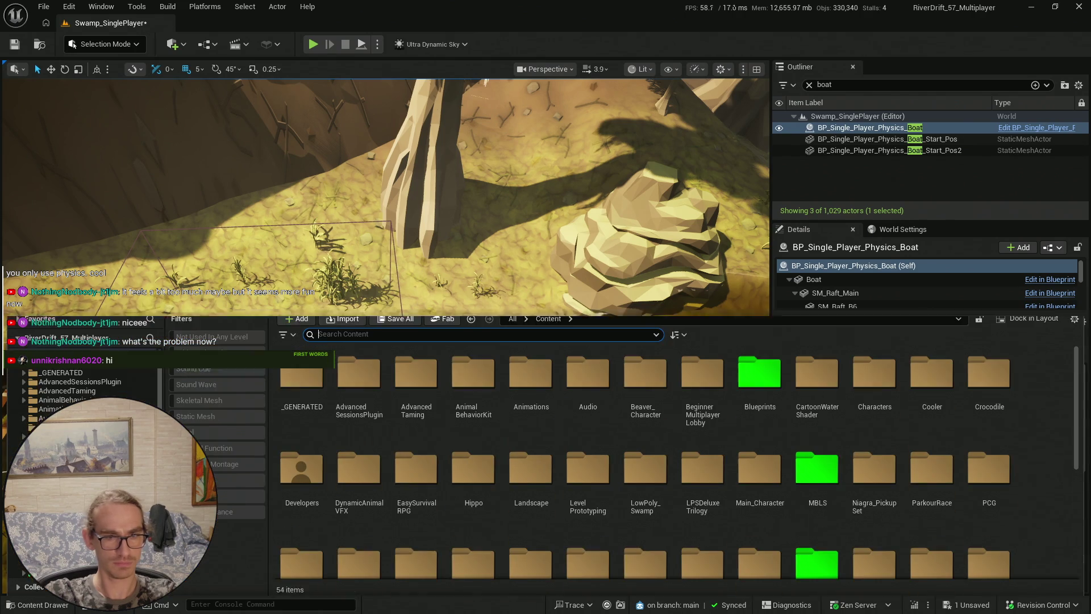
pyautogui.click(383, 319)
pyautogui.press('Return')
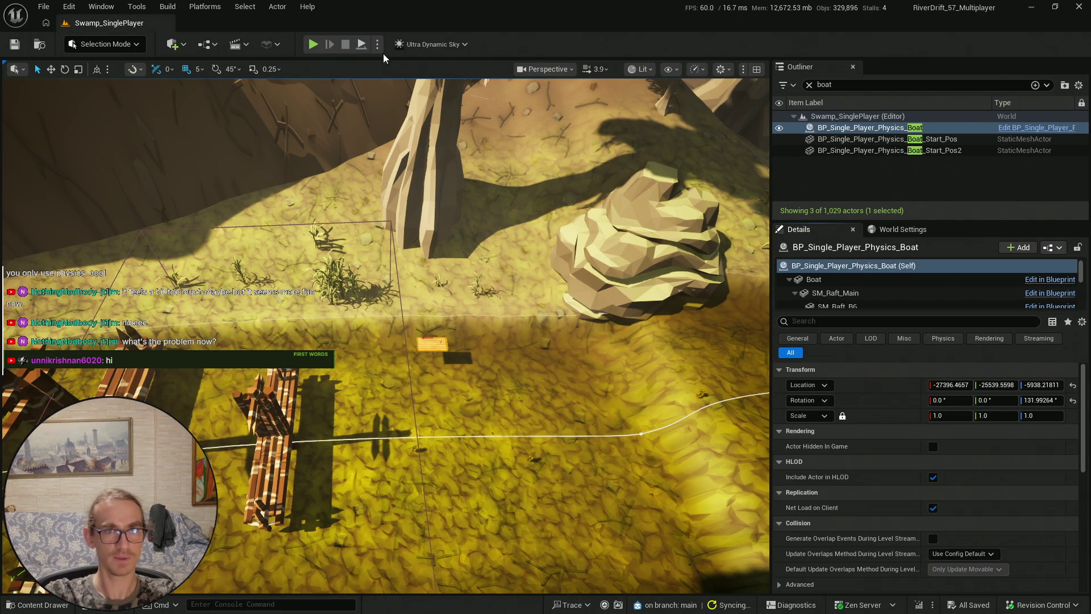
pyautogui.click(362, 44)
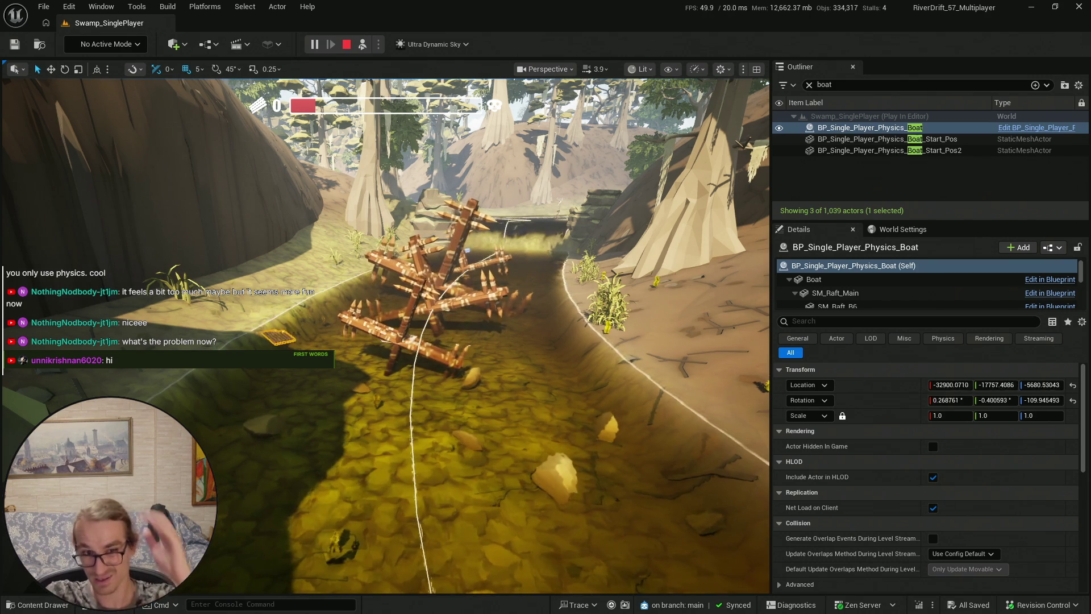
pyautogui.press('Escape')
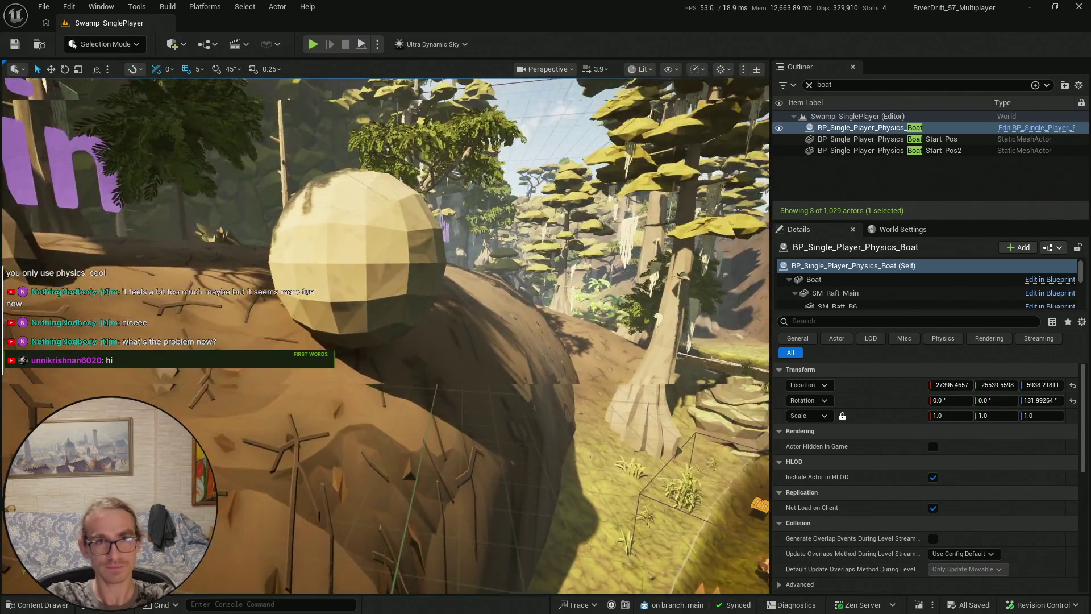
pyautogui.hotkey('alt', 'p')
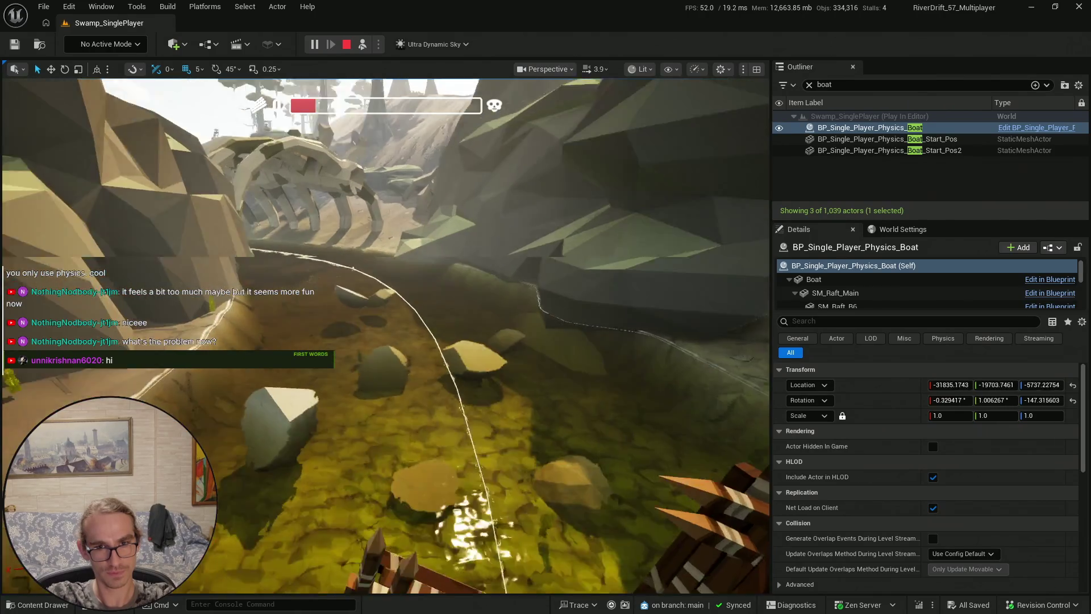
pyautogui.press('Escape')
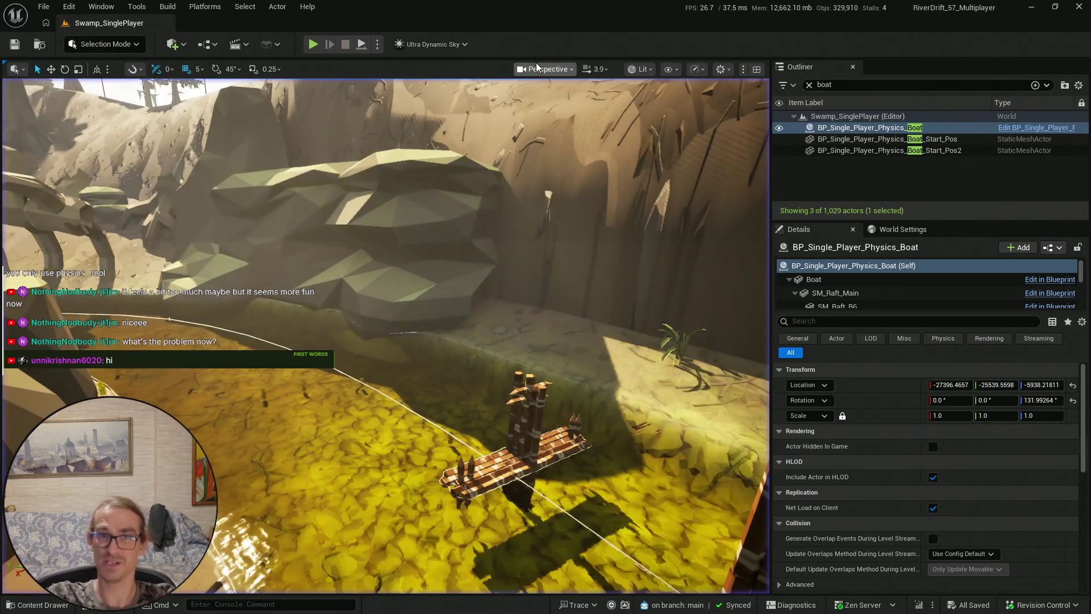
pyautogui.click(365, 43)
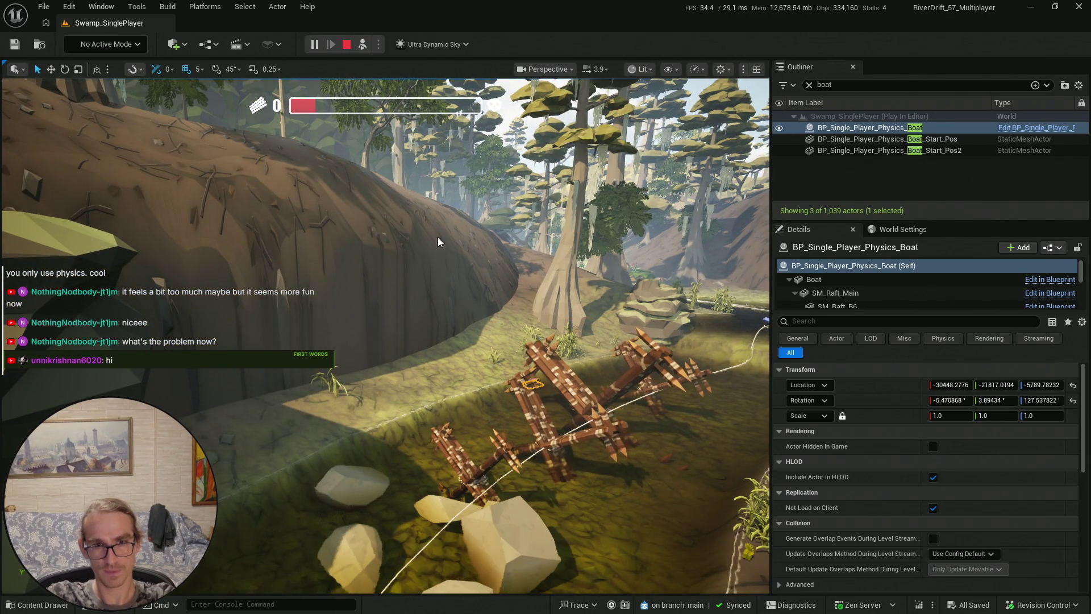
pyautogui.press('Escape')
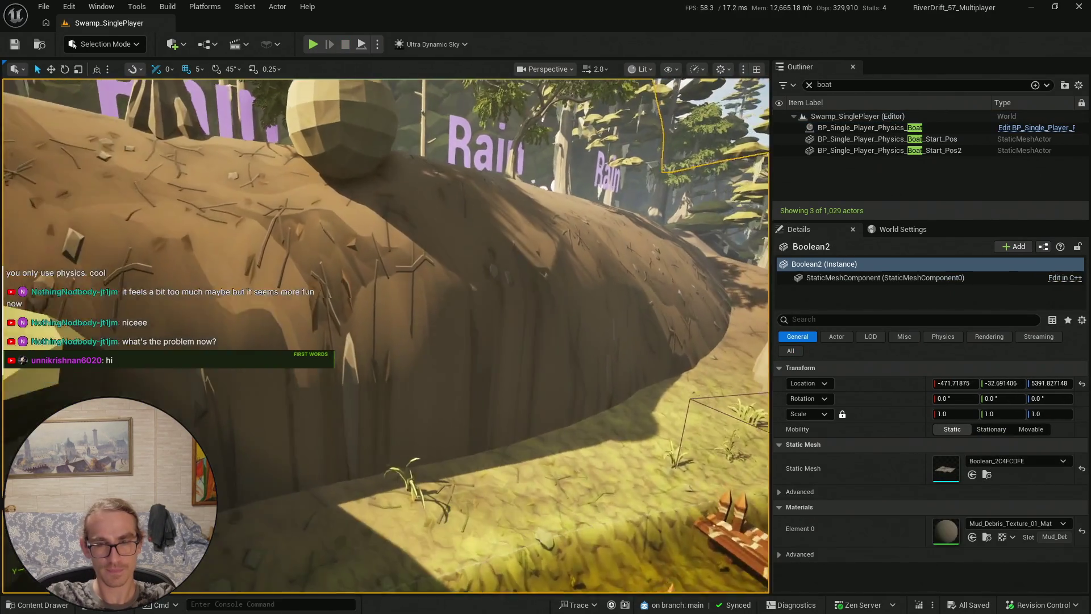
pyautogui.moveTo(455, 243); pyautogui.dragTo(456, 243)
pyautogui.scroll(2, 456, 243)
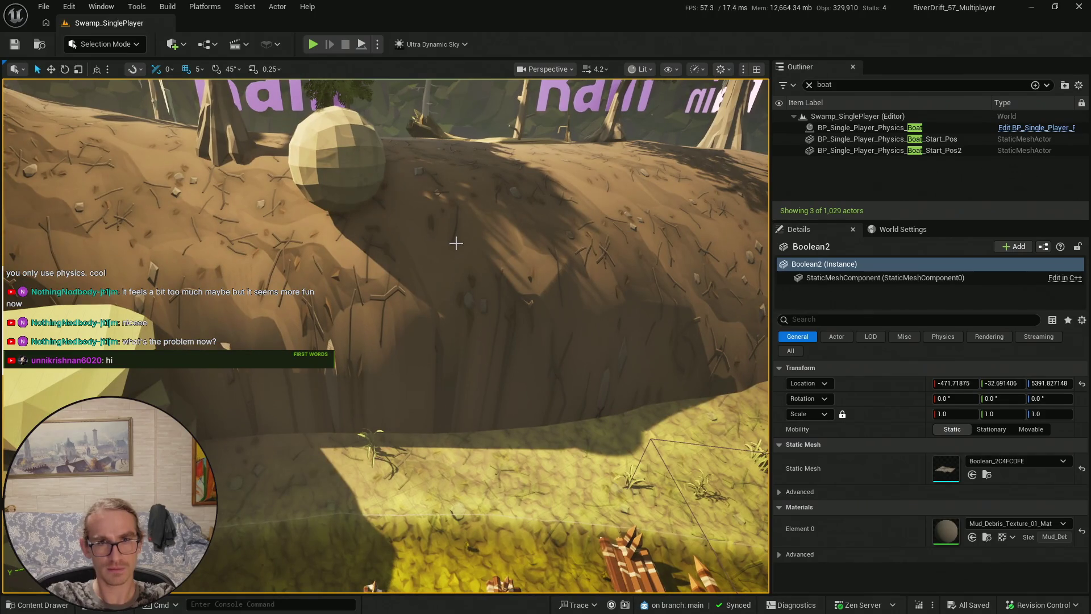
pyautogui.click(126, 44)
# In Modeling Mode, apply Project UVs to the mud bank with Box projection, dimensions 100
pyautogui.click(115, 113)
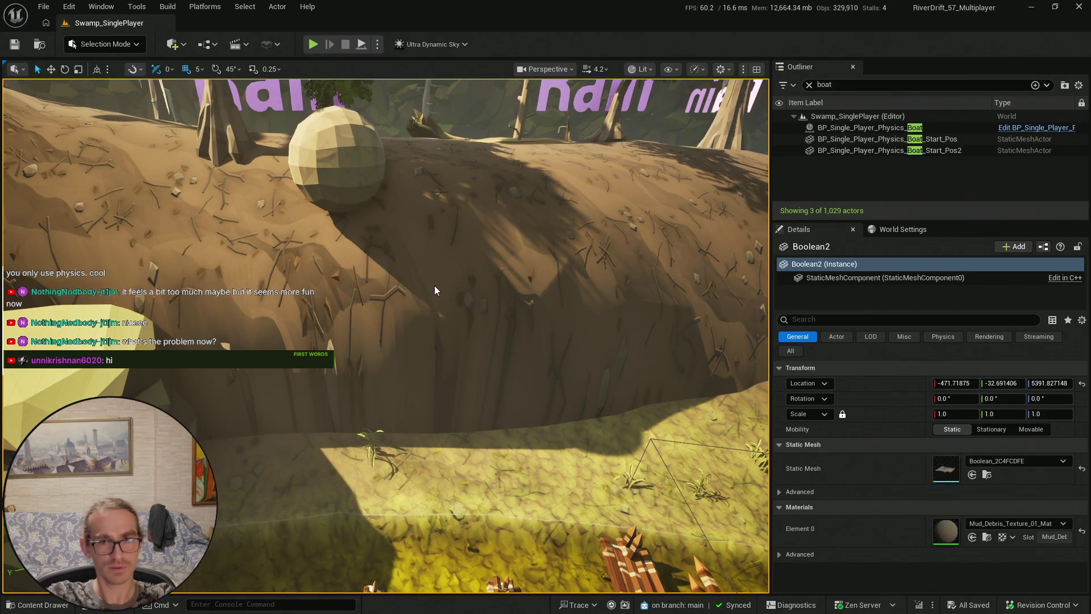
pyautogui.click(21, 388)
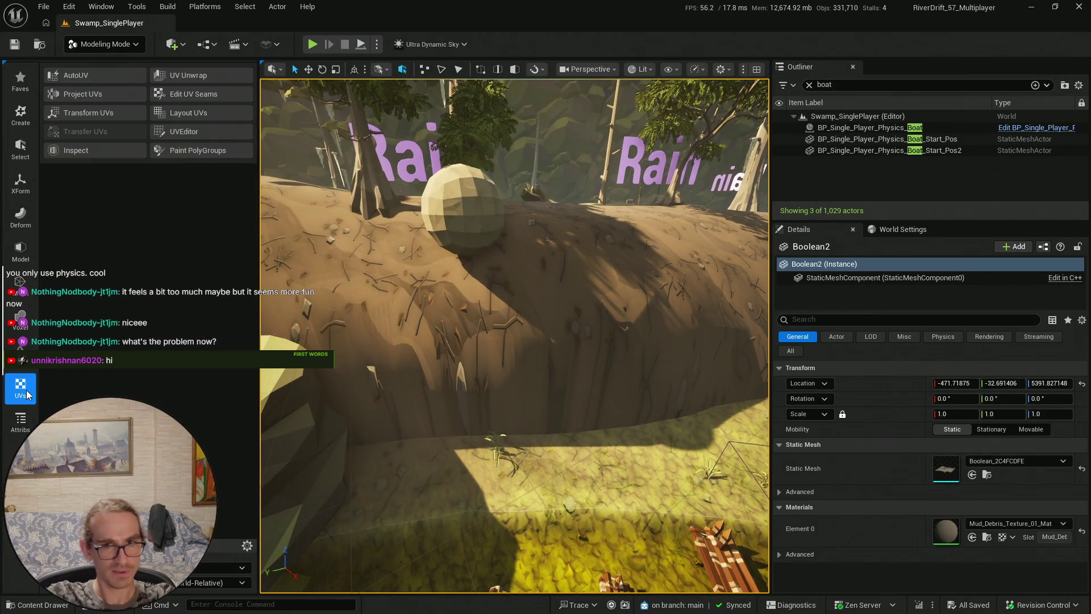
pyautogui.click(73, 97)
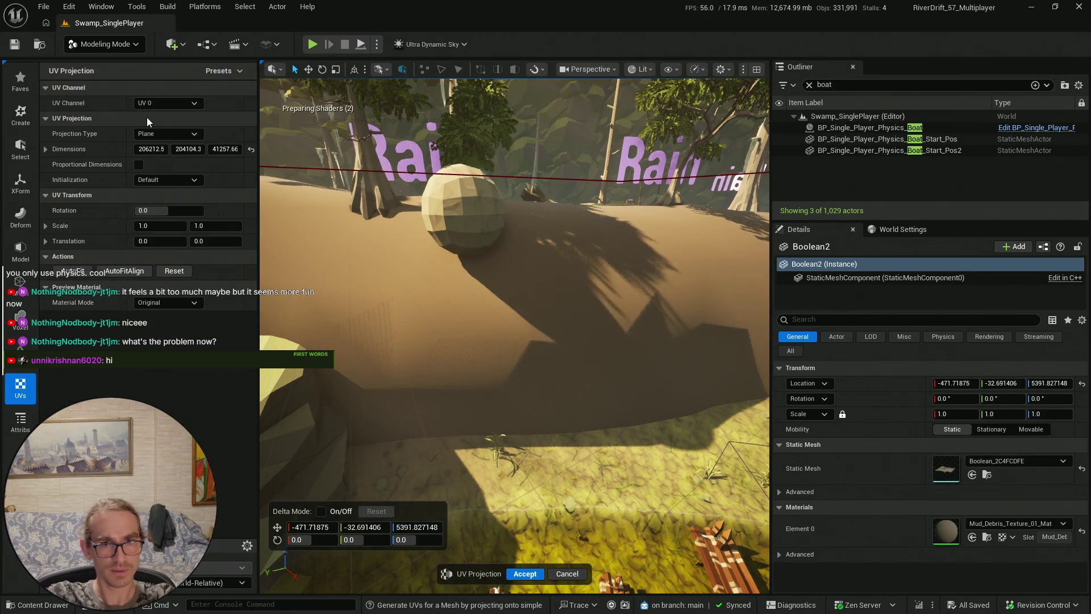
pyautogui.click(251, 149)
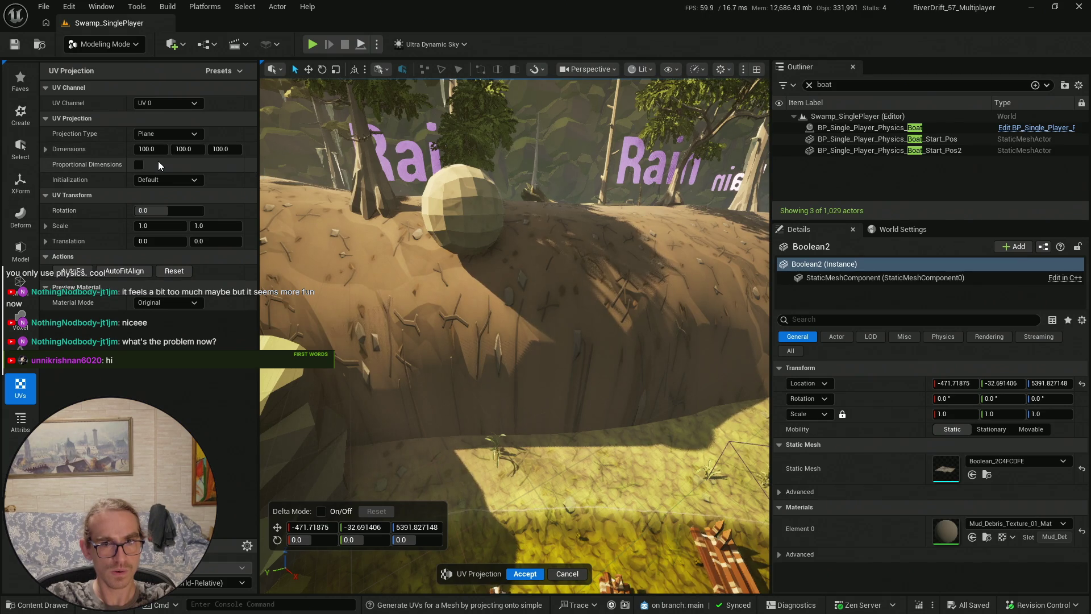
pyautogui.click(164, 134)
pyautogui.click(165, 145)
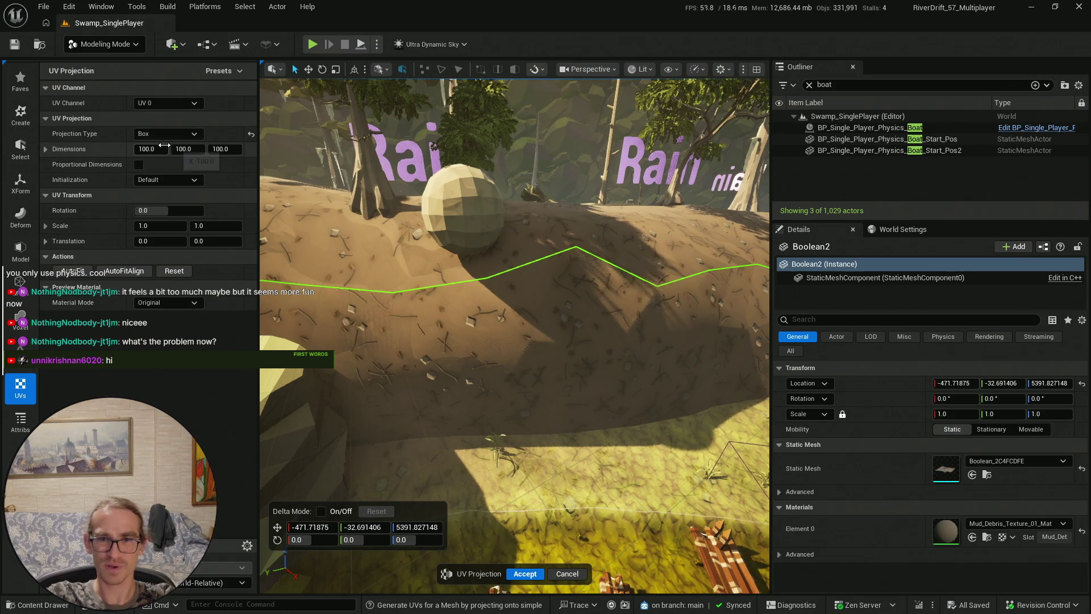
pyautogui.moveTo(511, 341)
pyautogui.mouseDown()
pyautogui.moveTo(477, 307)
pyautogui.moveTo(465, 317)
pyautogui.mouseUp()
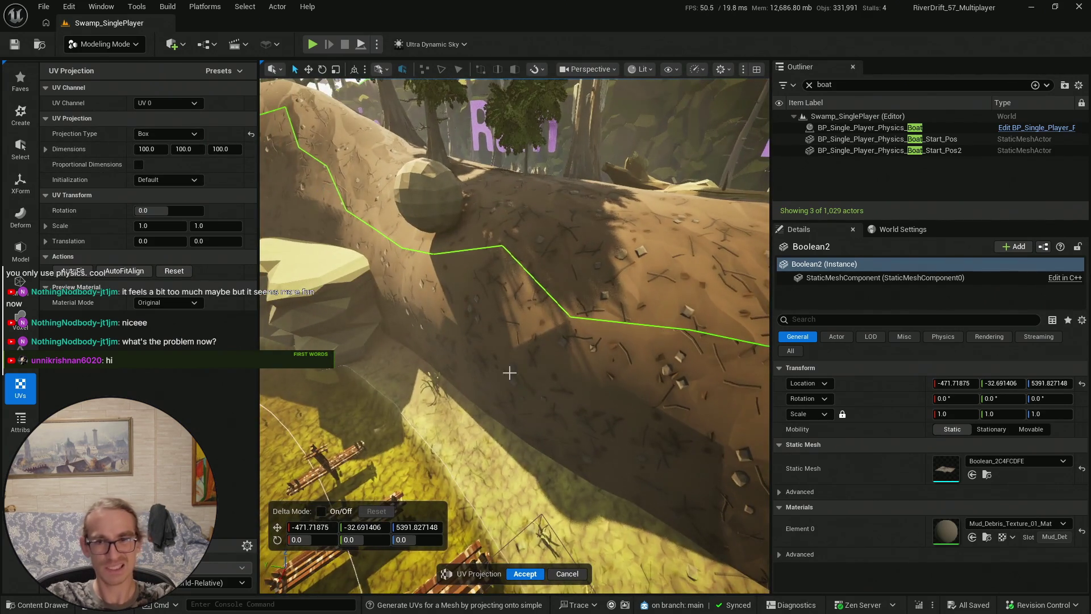
pyautogui.moveTo(517, 370); pyautogui.dragTo(518, 388)
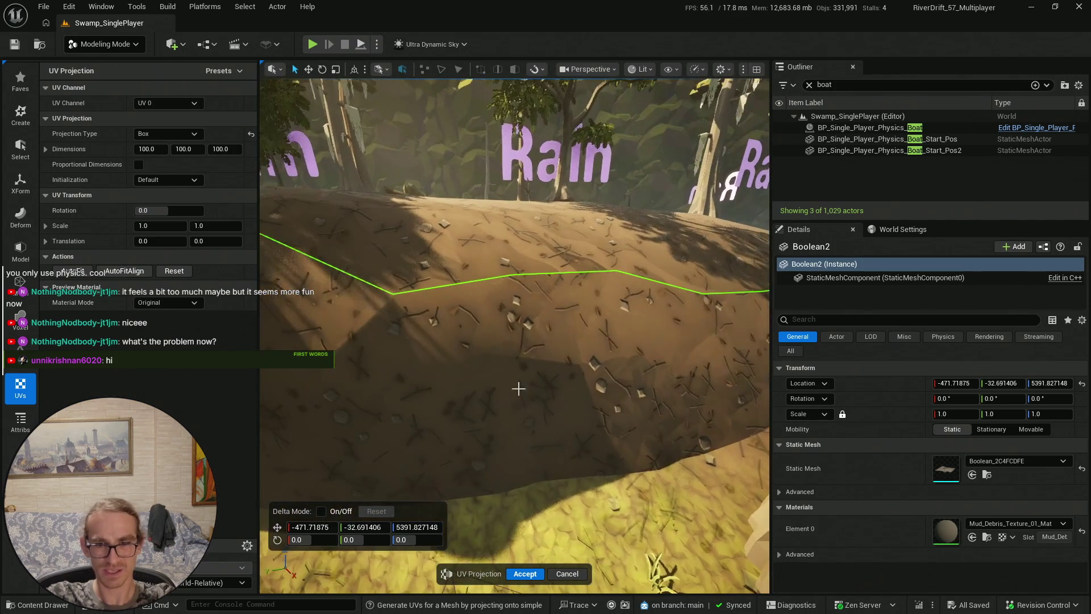
pyautogui.click(528, 572)
pyautogui.moveTo(657, 568); pyautogui.dragTo(612, 508)
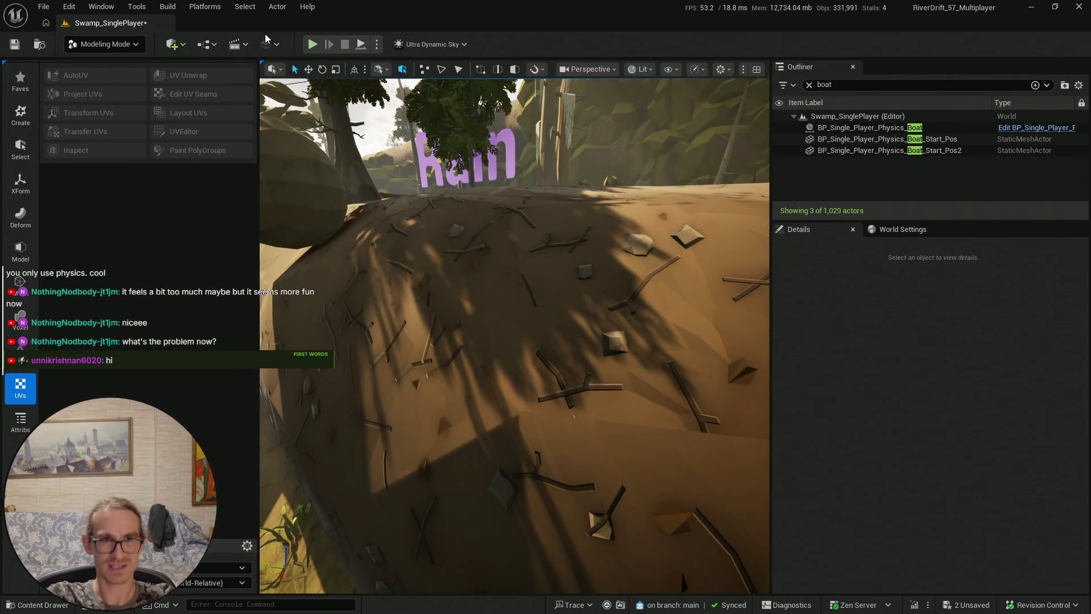
pyautogui.click(115, 46)
# Return to Selection Mode and save the level plus all modified content
pyautogui.click(111, 63)
pyautogui.hotkey('ctrl', 's')
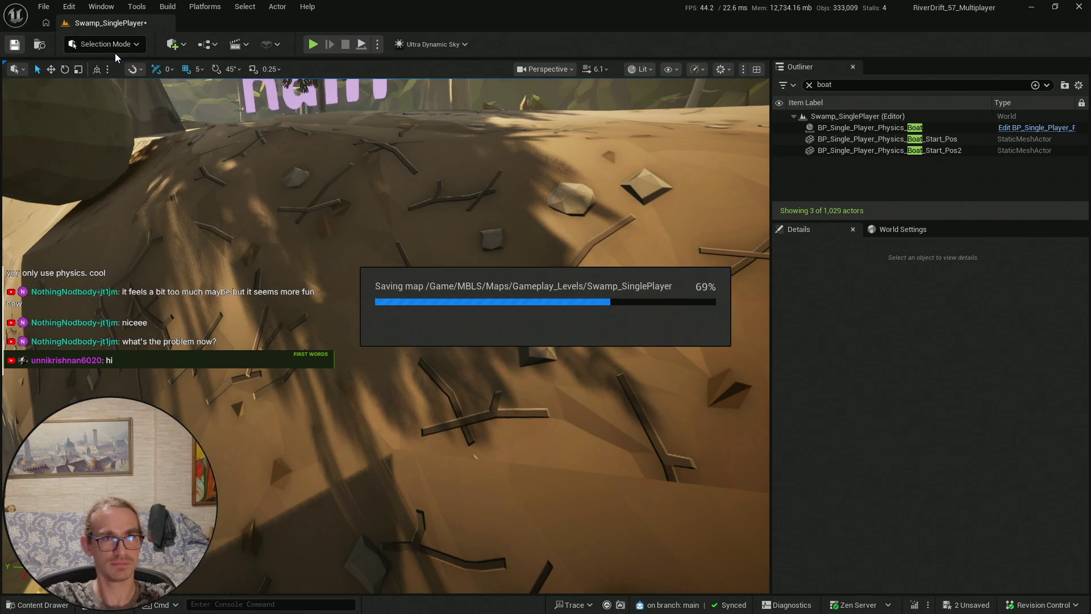
pyautogui.click(35, 604)
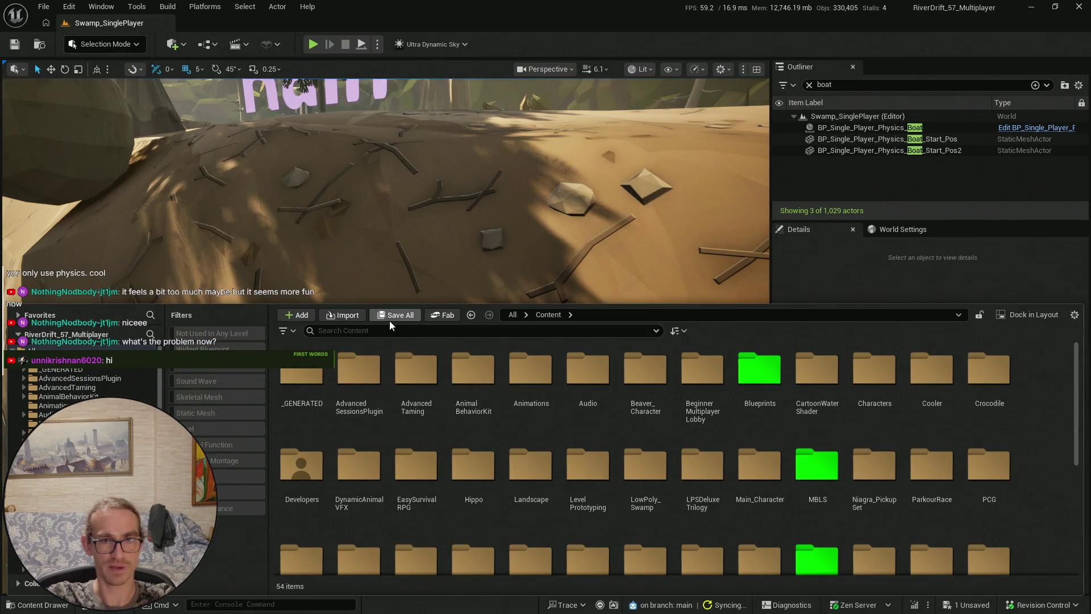
pyautogui.click(632, 443)
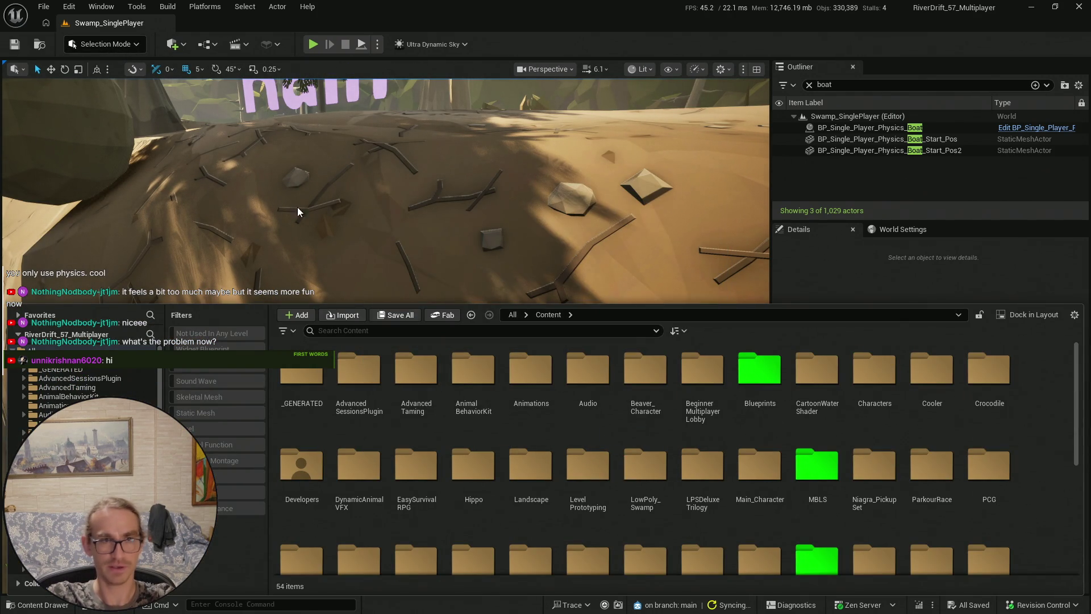
# Fly the viewport over the forest and fence down to the raft's water channel
pyautogui.rightClick(394, 297)
pyautogui.scroll(3, 394, 296)
pyautogui.press('w')
pyautogui.scroll(-4, 444, 283)
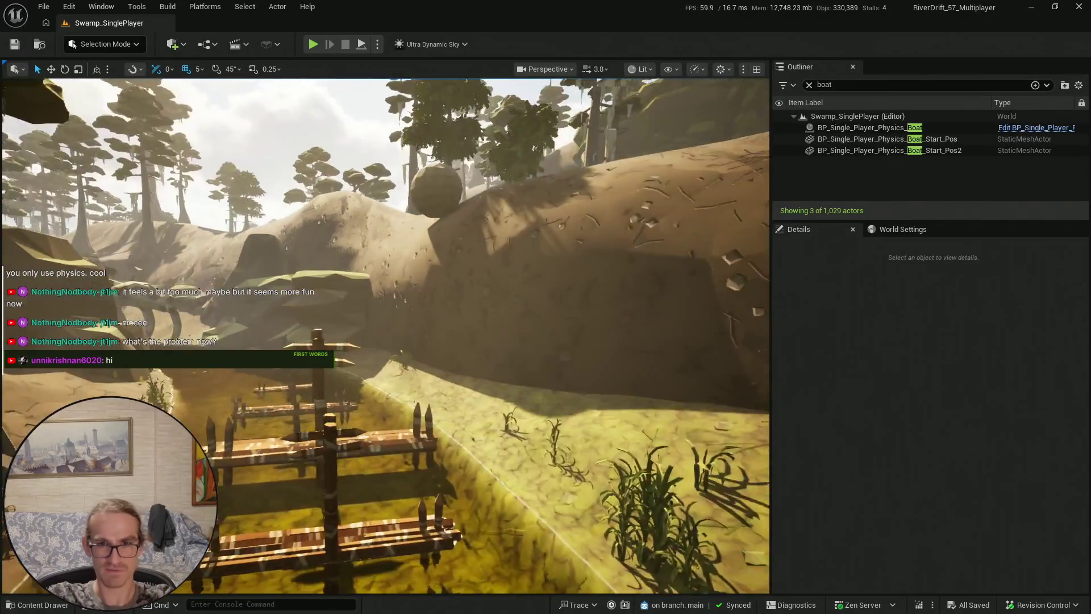
pyautogui.press('w')
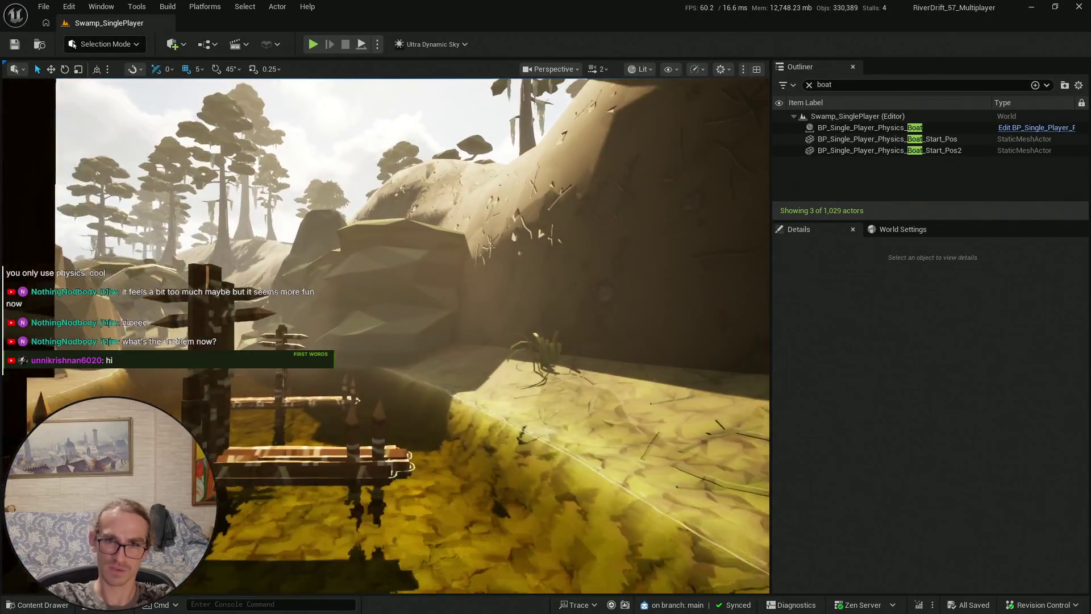
pyautogui.press('w')
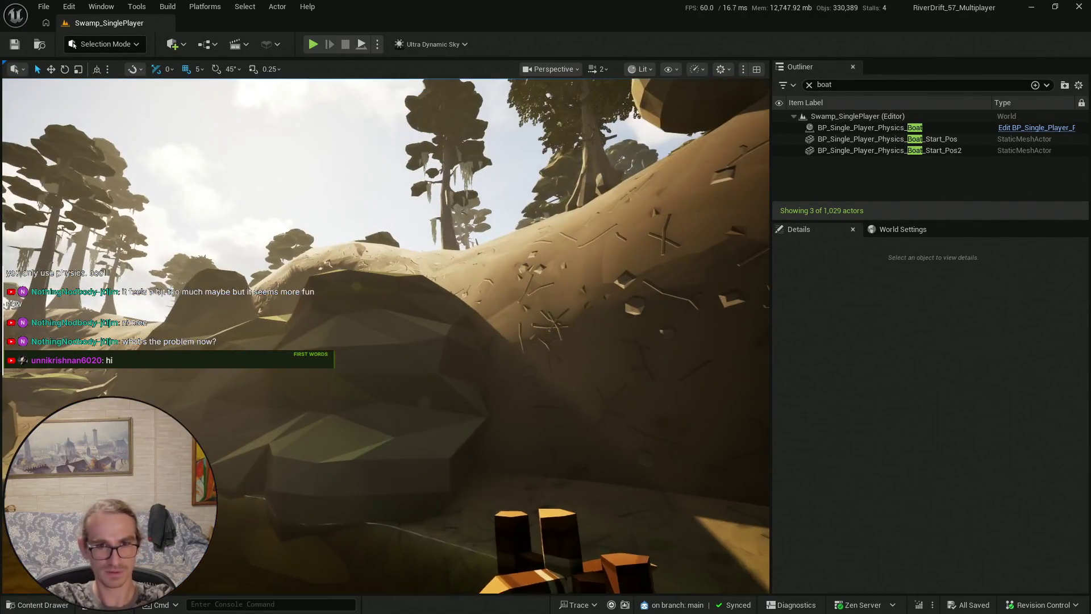
pyautogui.scroll(3, 386, 335)
pyautogui.press('w')
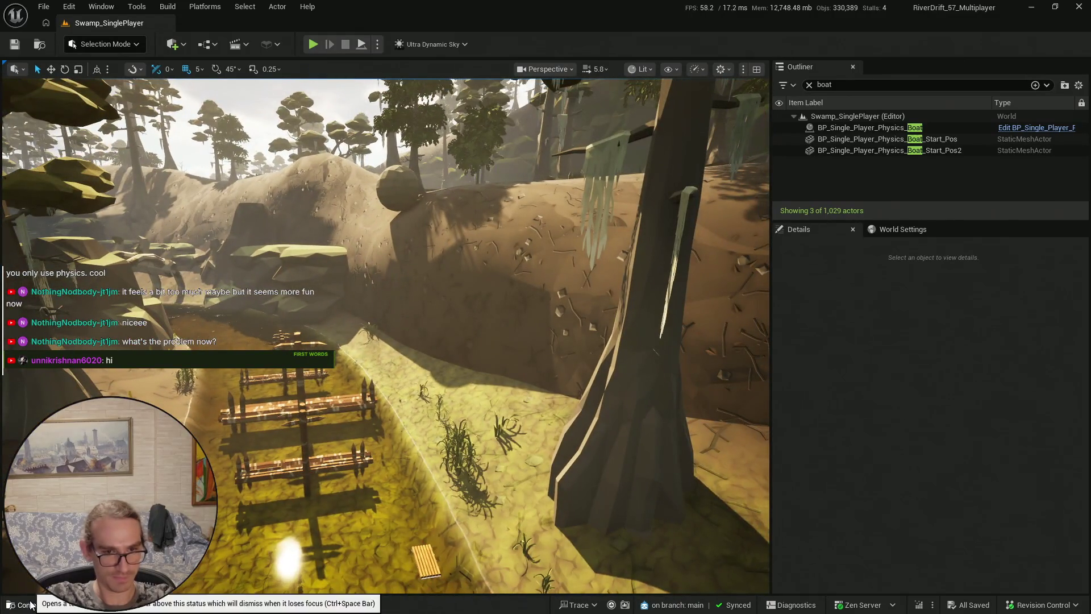
pyautogui.press('w')
pyautogui.press('s')
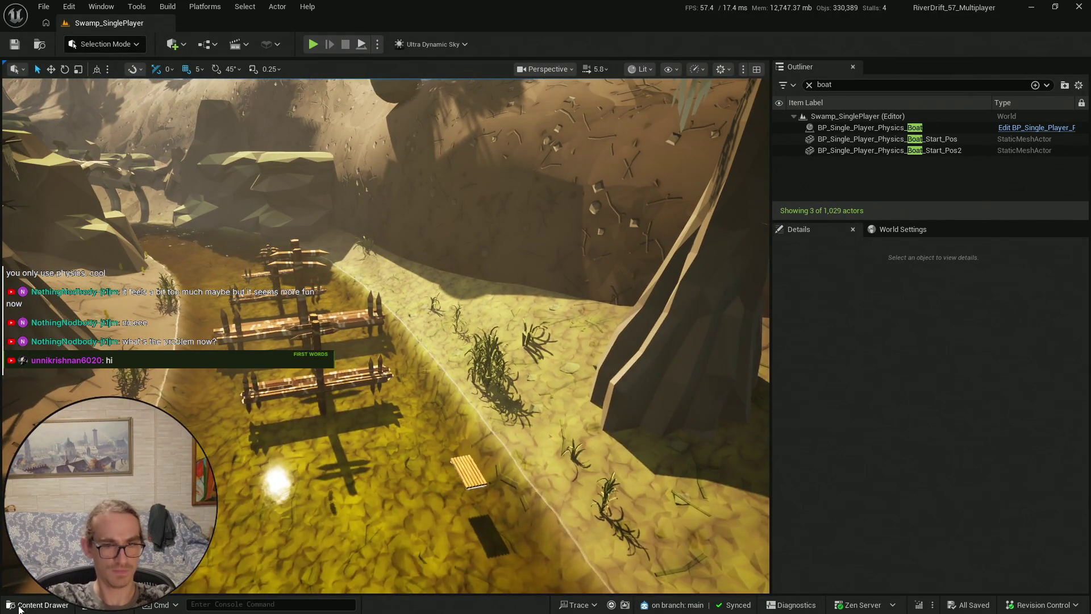
# Fly down near the dock and start a play-test of the raft
pyautogui.click(17, 605)
pyautogui.hotkey('ctrl', 'space')
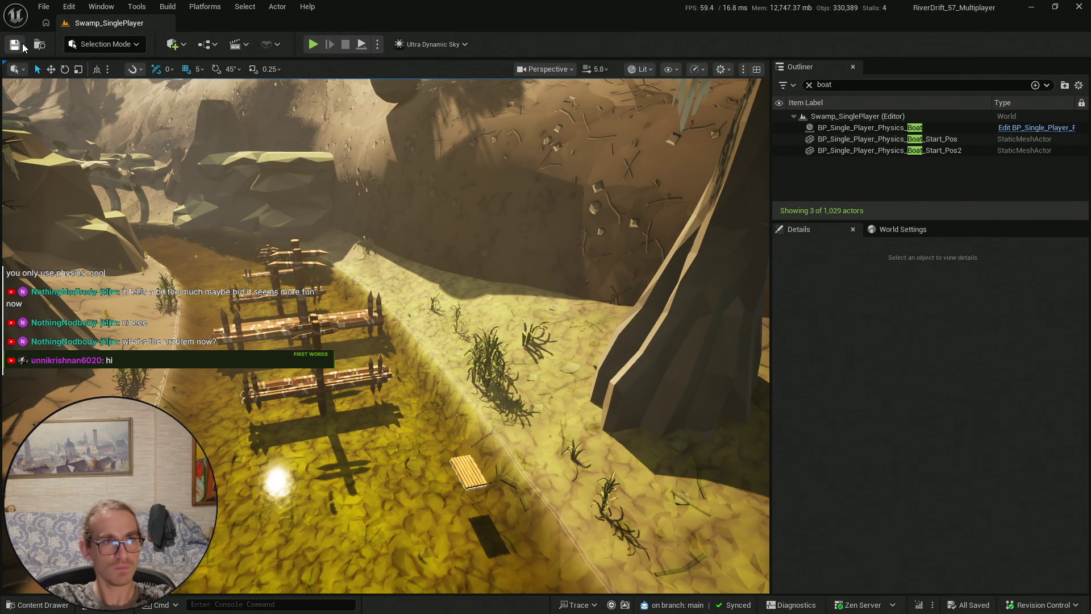
pyautogui.click(9, 605)
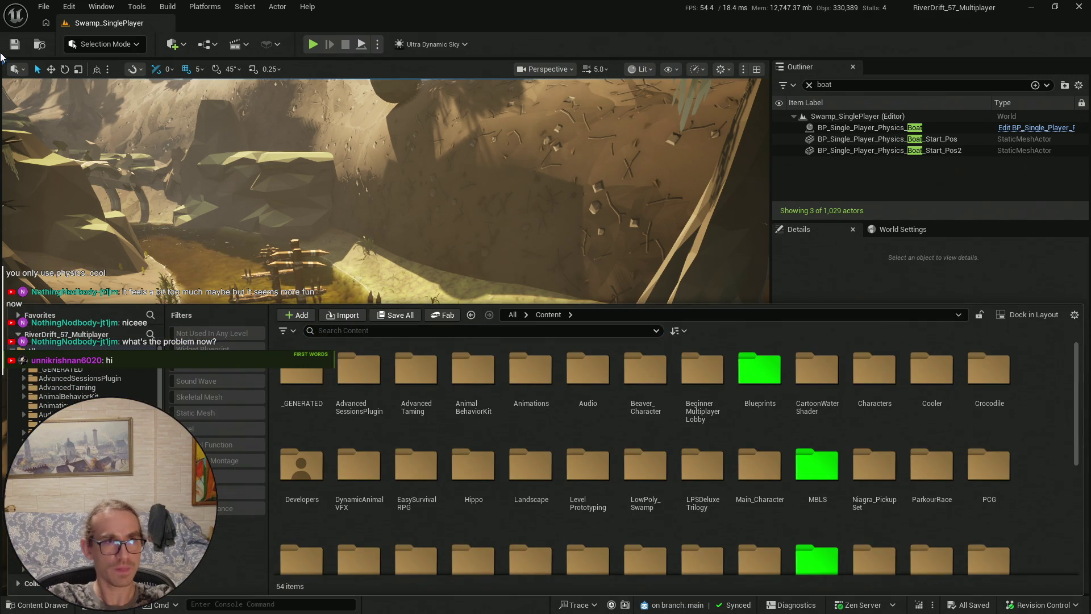
pyautogui.hotkey('ctrl', 'space')
pyautogui.scroll(3, 415, 168)
pyautogui.press('w')
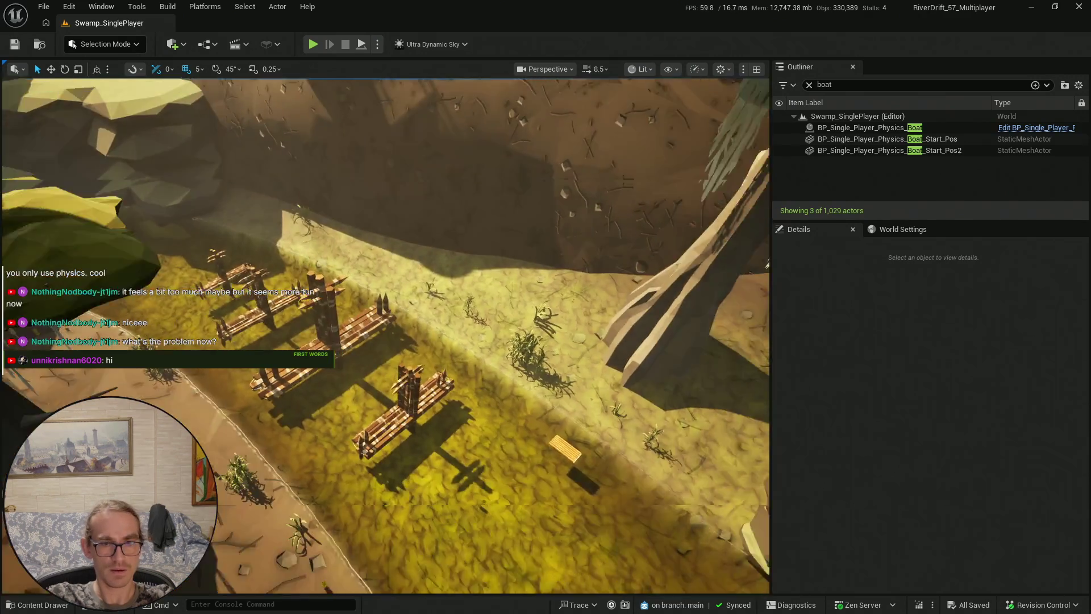
pyautogui.press('e')
pyautogui.scroll(-3, 416, 168)
pyautogui.hotkey('ctrl', 'space')
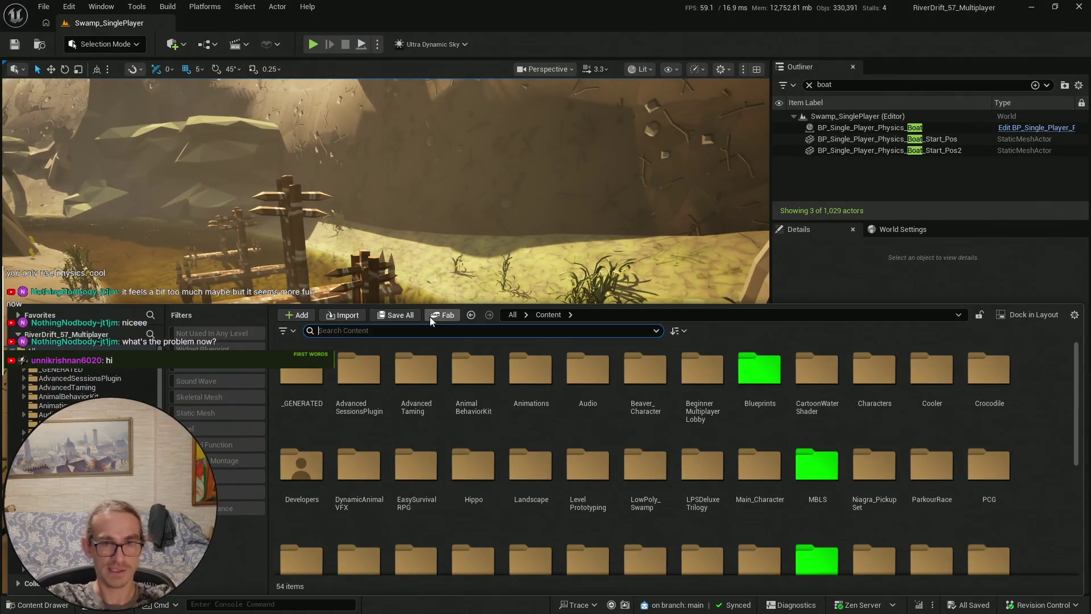
pyautogui.hotkey('ctrl', 'space')
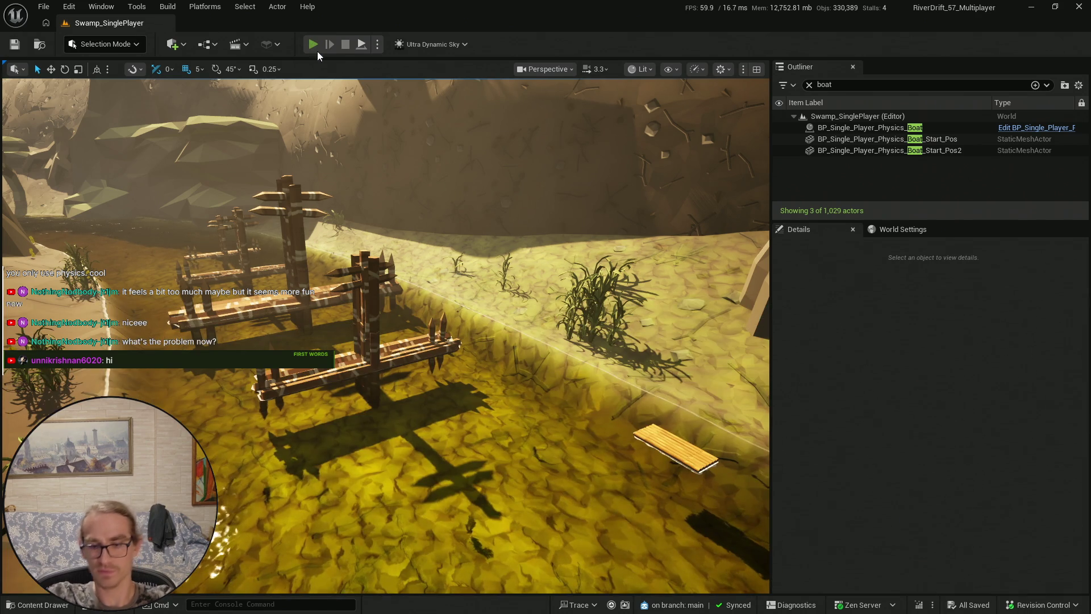
pyautogui.click(313, 46)
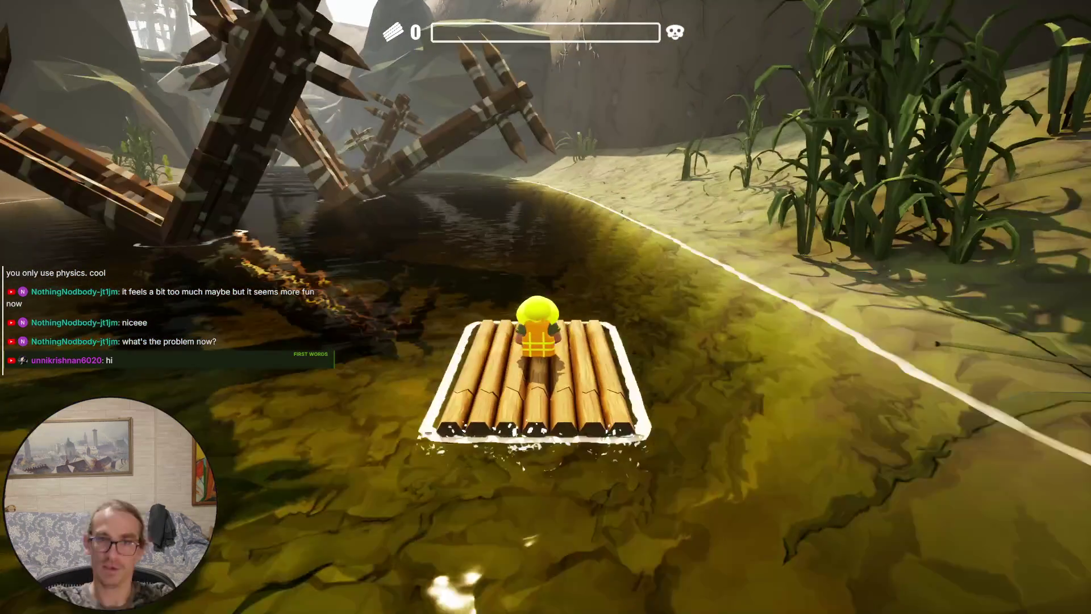
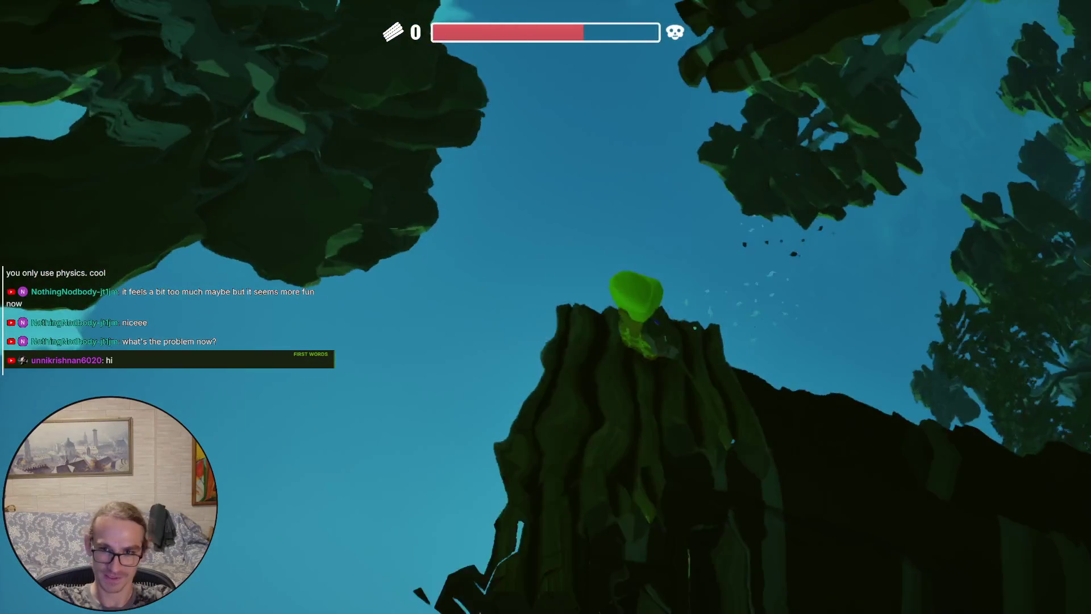
# Exit full screen, stop the play session and focus on BP_Single_Player_Physics_Boat
pyautogui.press('F11')
pyautogui.press('Escape')
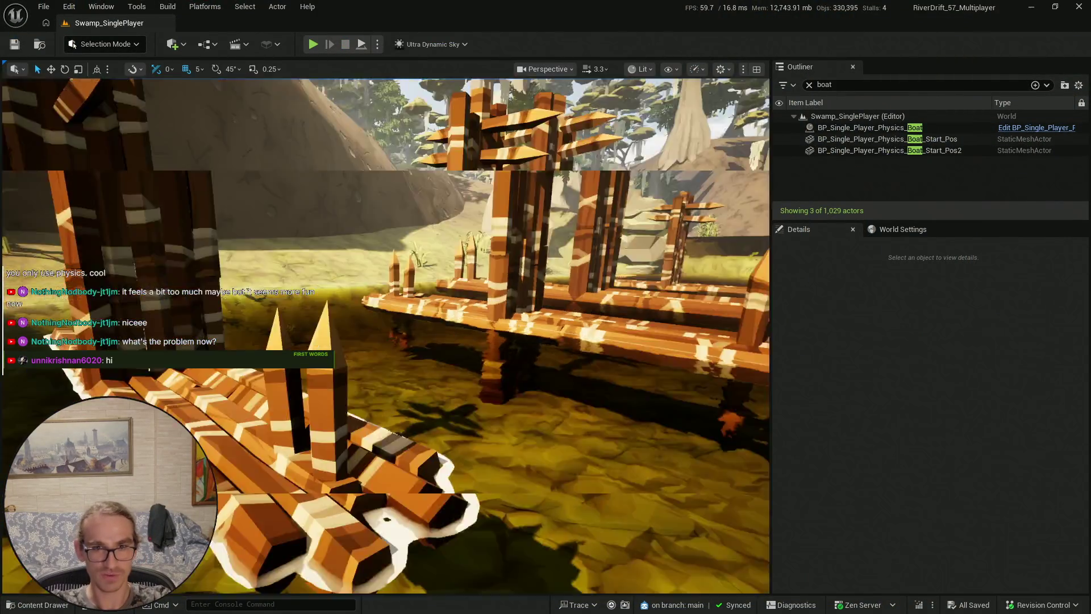
pyautogui.press('Up')
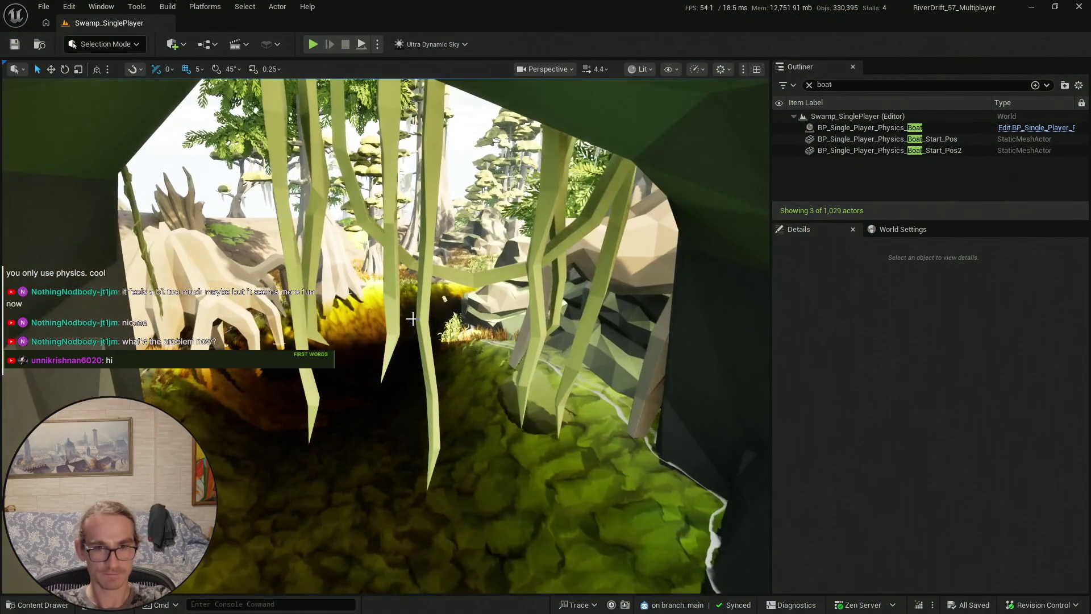
pyautogui.doubleClick(907, 128)
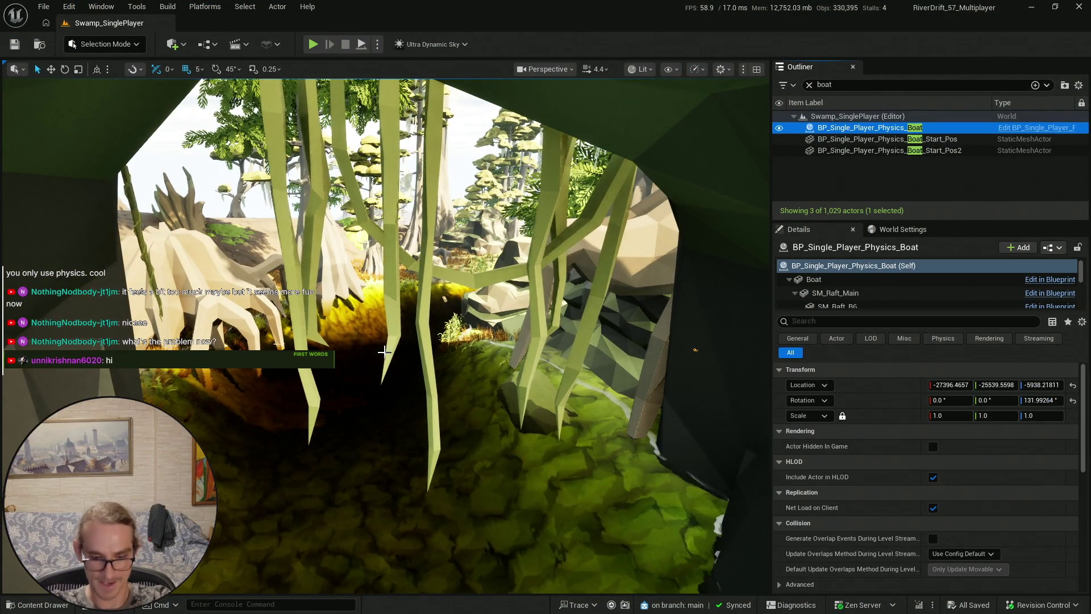
# Save all unsaved content, including the Swamp_SinglePlayer map
pyautogui.scroll(-2, 387, 335)
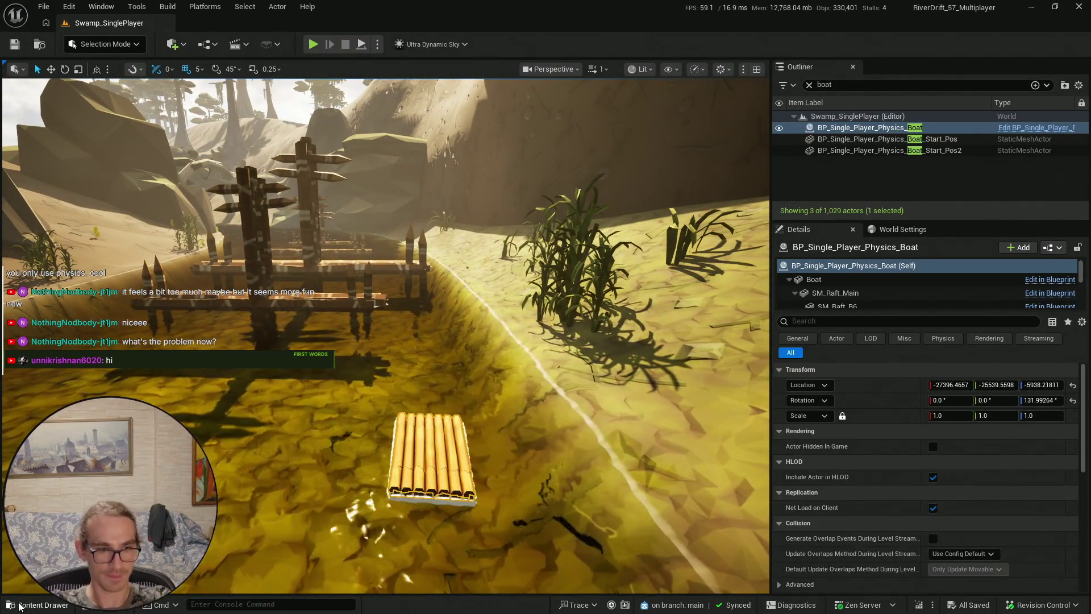
pyautogui.click(19, 606)
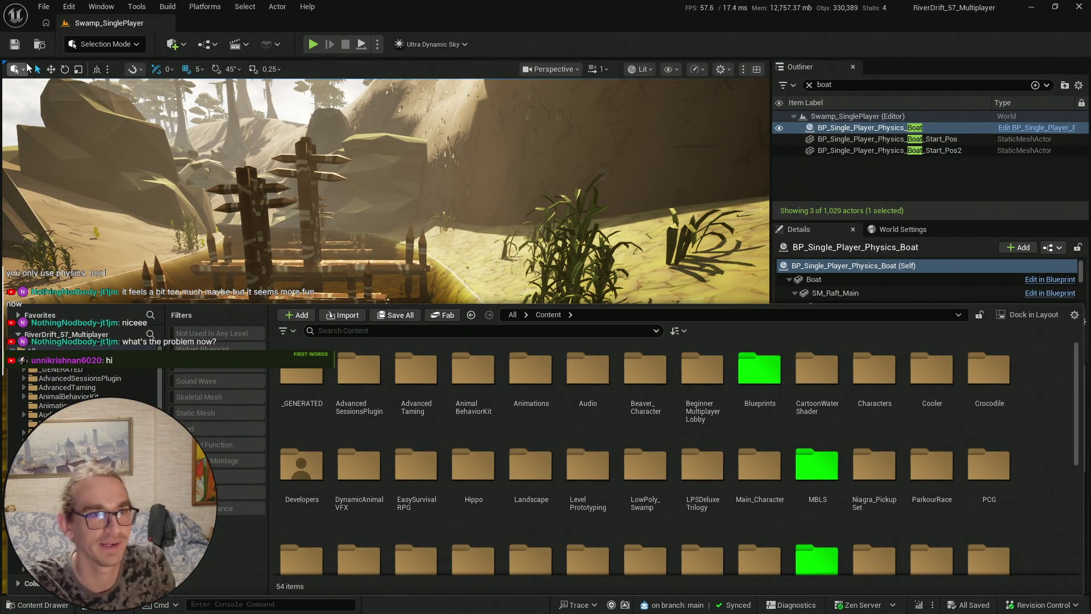
pyautogui.click(17, 49)
pyautogui.scroll(-2, 429, 259)
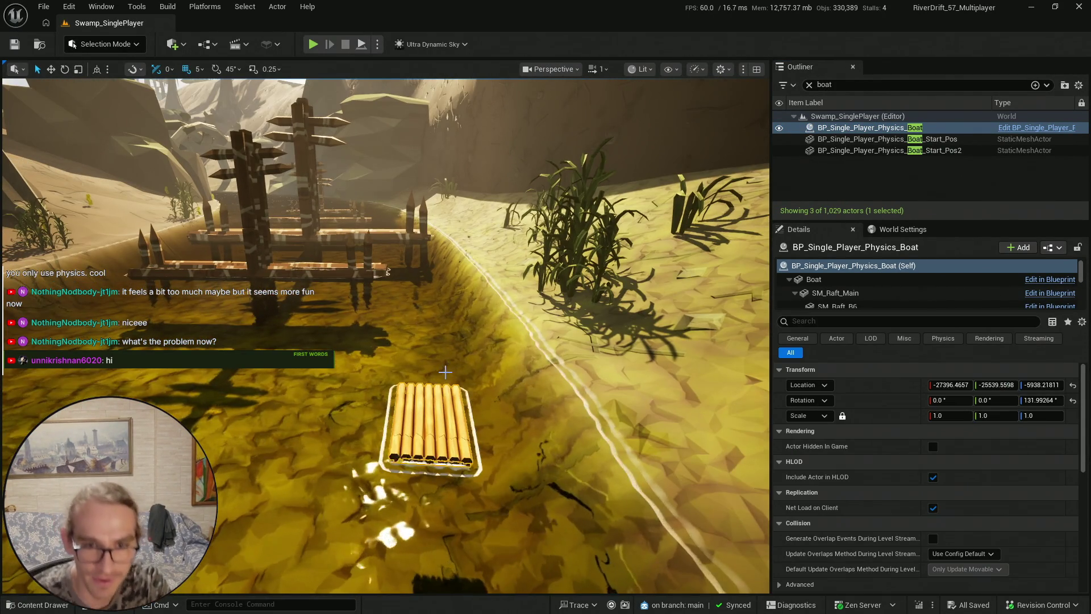
pyautogui.press('e')
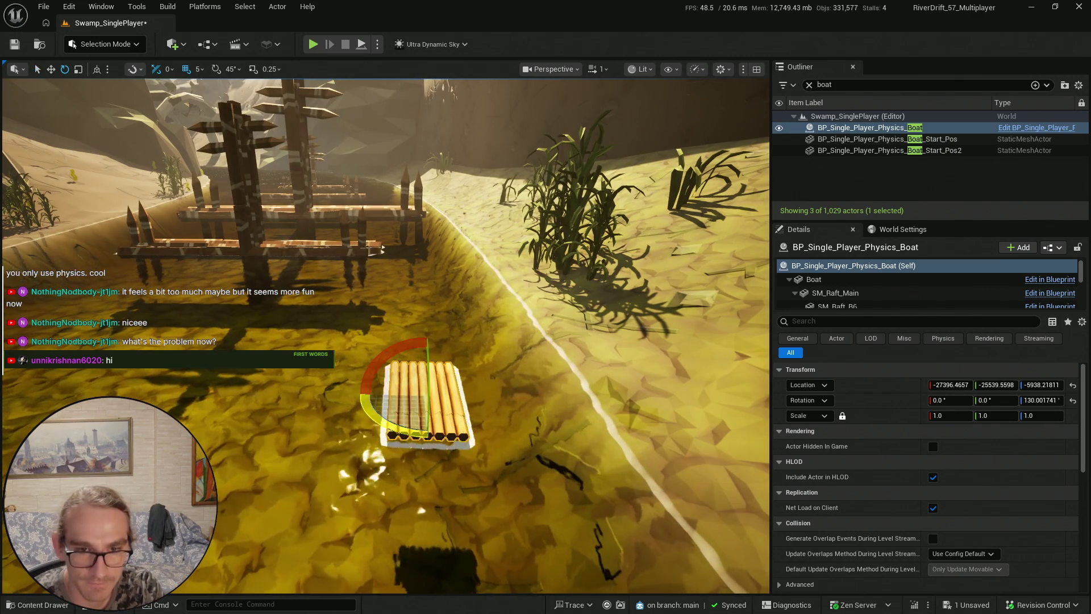
pyautogui.click(32, 601)
pyautogui.click(400, 313)
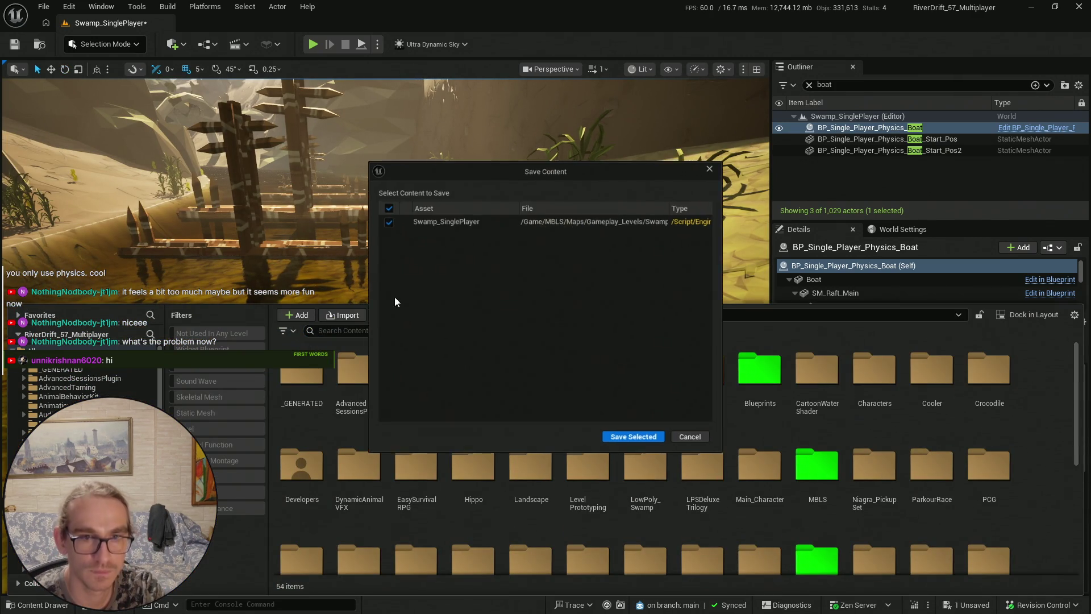
pyautogui.click(618, 441)
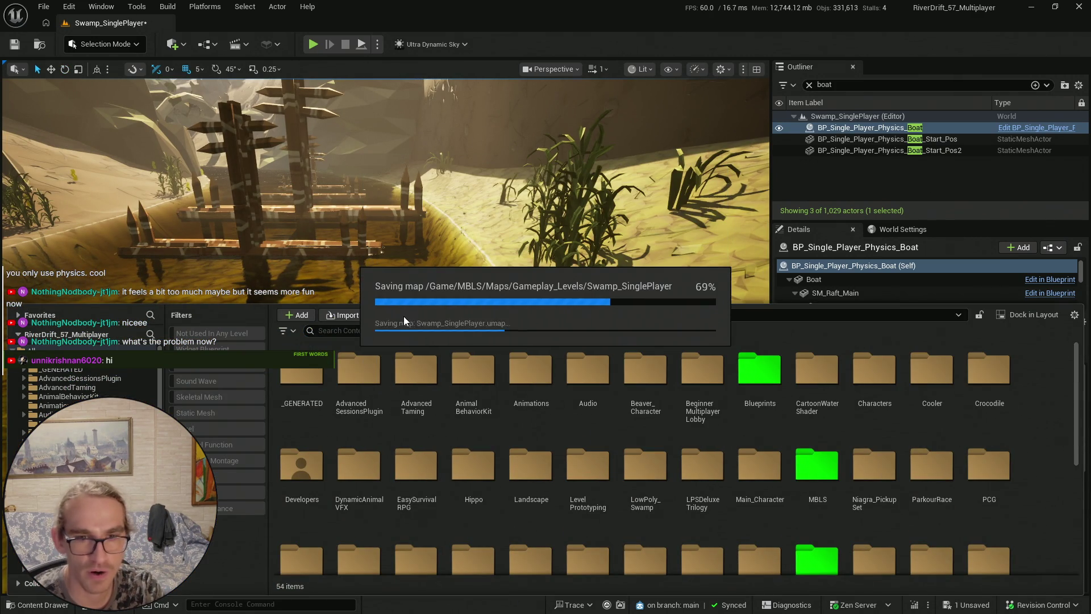
# Rotate the physics raft to a yaw of 128.57°
pyautogui.hotkey('ctrl', 'space')
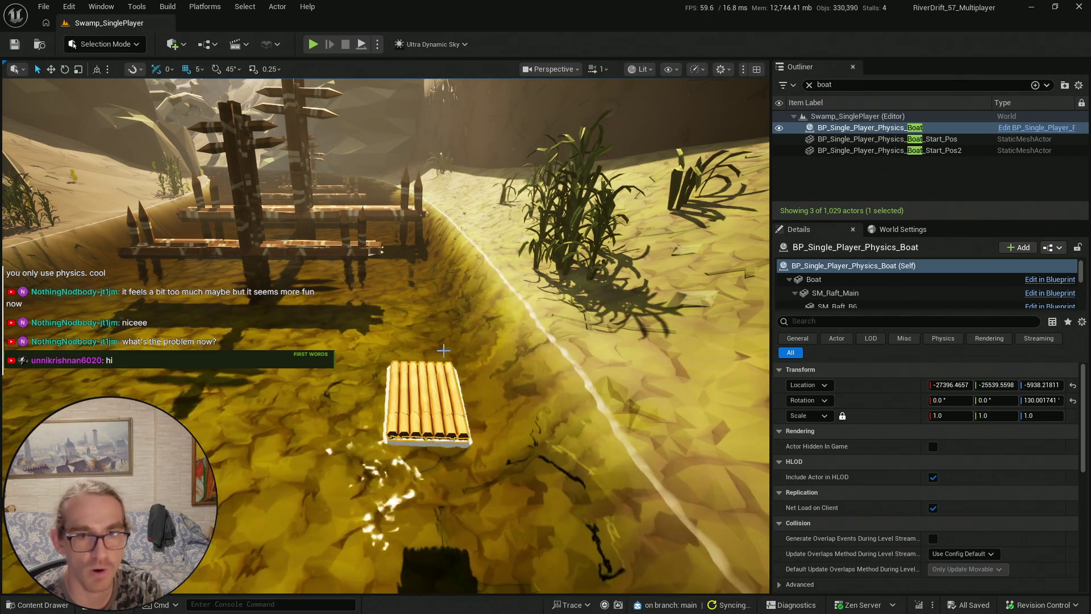
pyautogui.scroll(-2, 461, 368)
pyautogui.press('e')
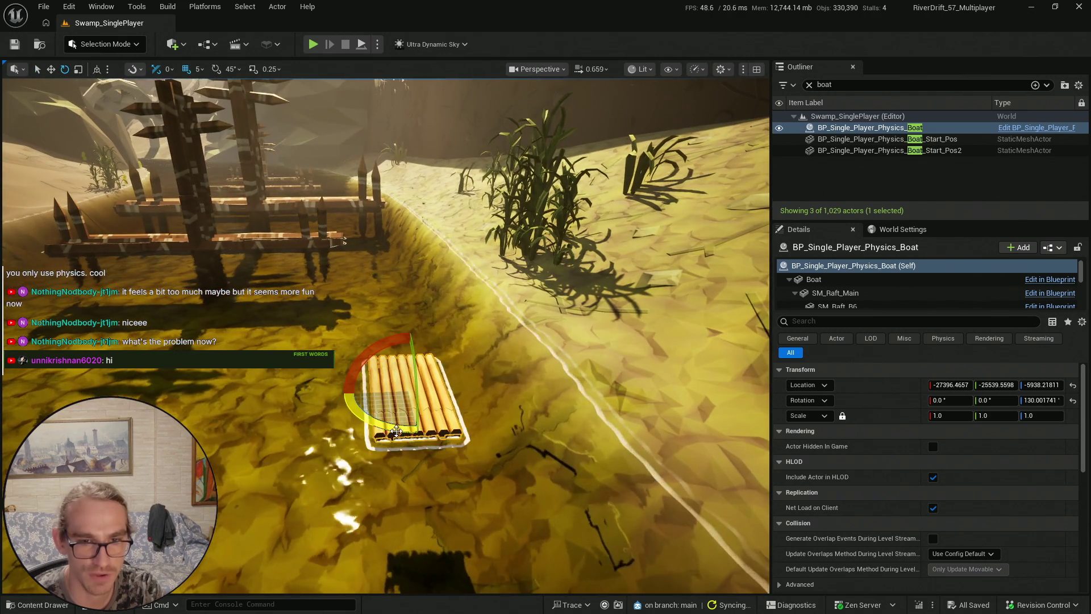
pyautogui.moveTo(397, 431); pyautogui.dragTo(392, 431)
pyautogui.press('q')
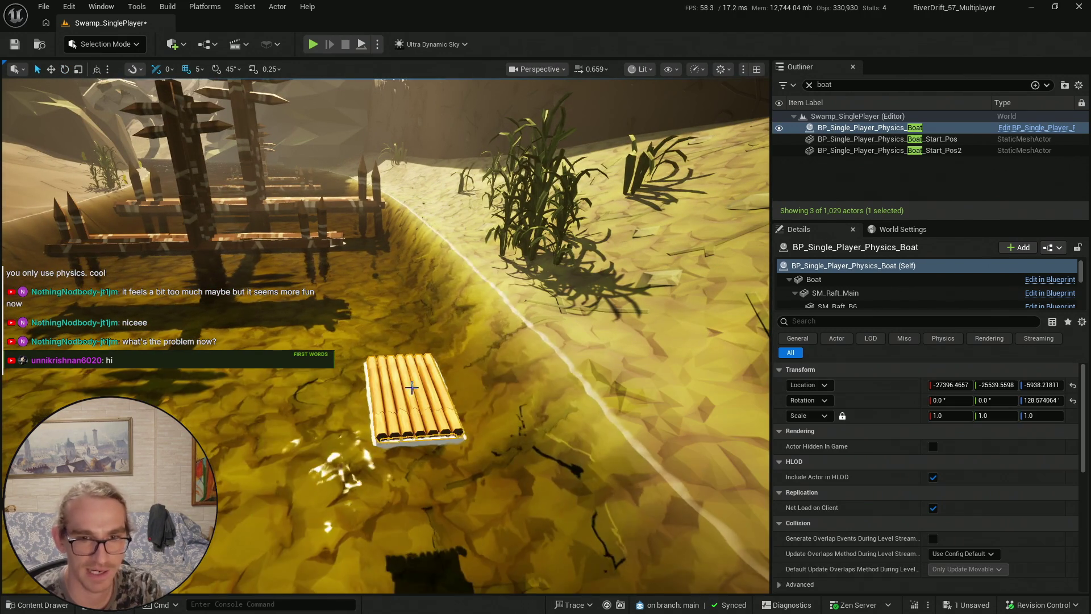
# Save all content again, confirming the Swamp_SinglePlayer map
pyautogui.click(22, 604)
pyautogui.click(398, 318)
pyautogui.click(639, 442)
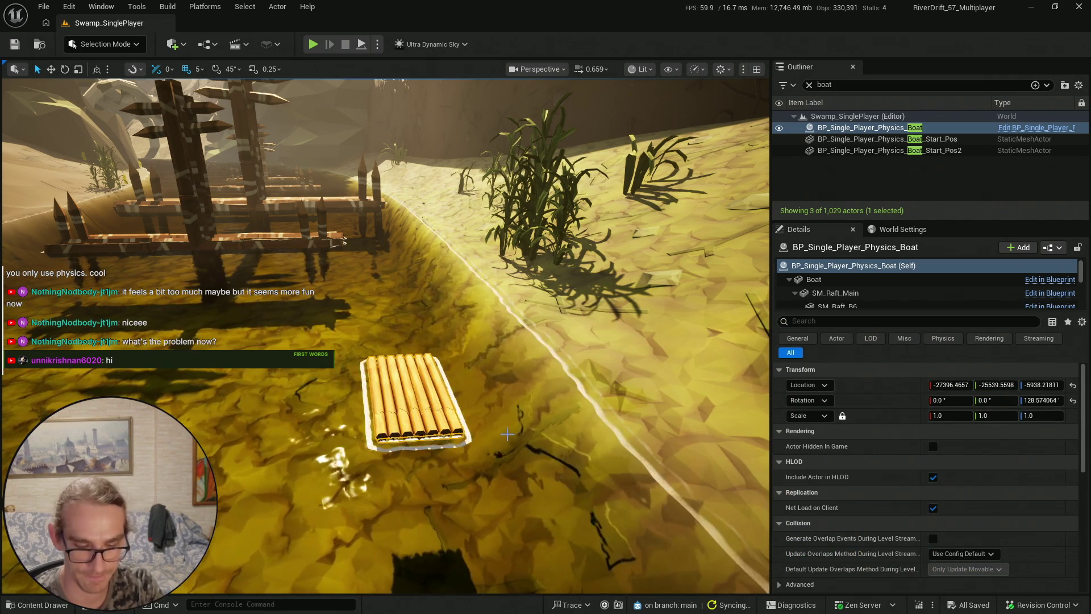
# Fly the camera through the swamp, then pull back and rise above the canyon
pyautogui.hotkey('ctrl', 'space')
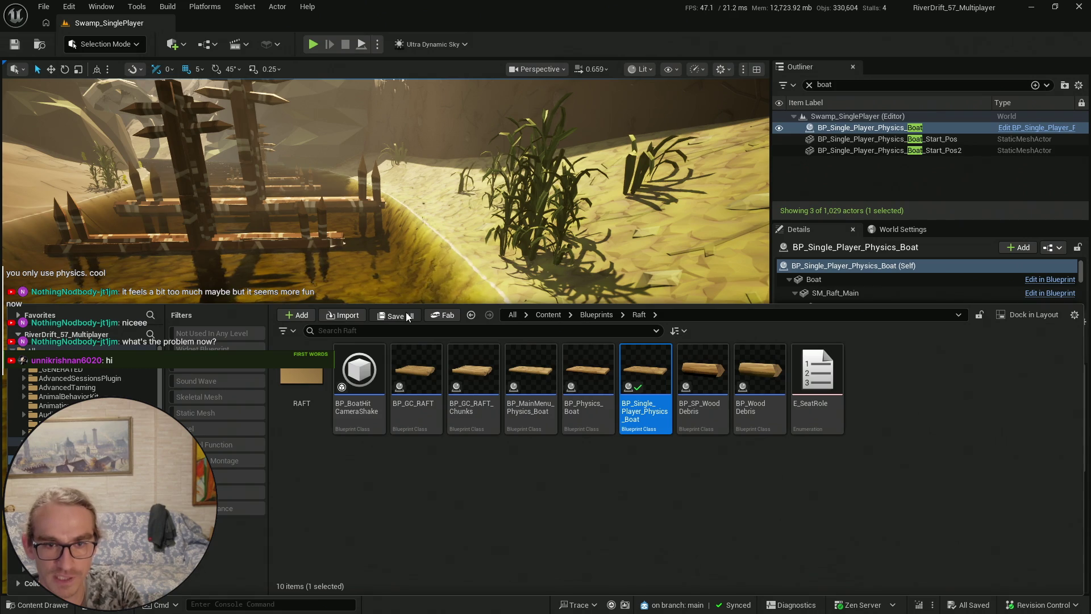
pyautogui.hotkey('ctrl', 'space')
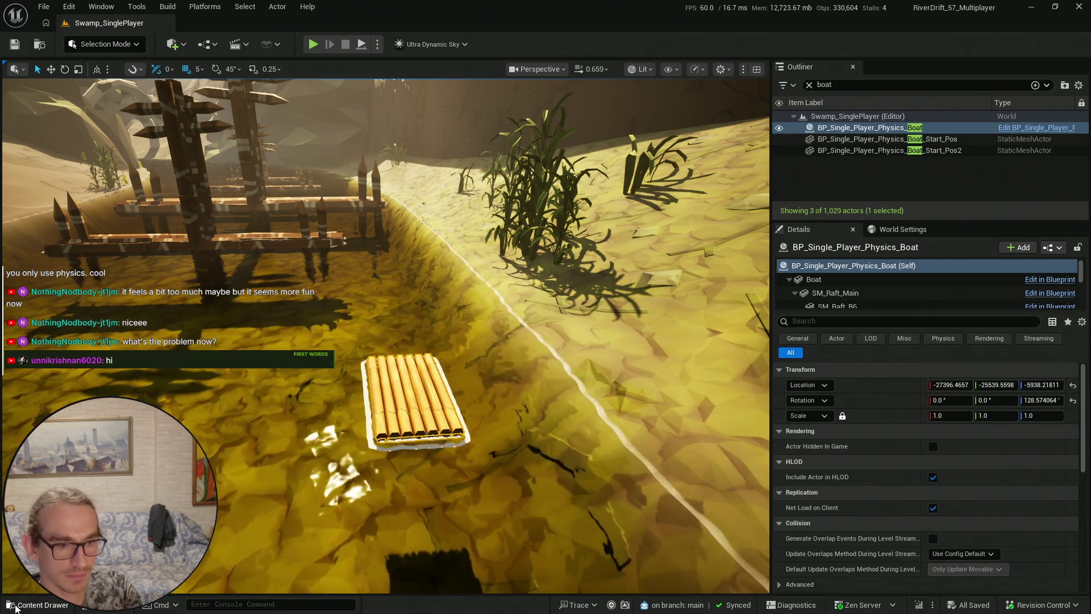
pyautogui.hotkey('ctrl', 'space')
pyautogui.moveTo(422, 291); pyautogui.dragTo(421, 291)
pyautogui.scroll(2, 421, 291)
pyautogui.scroll(2, 422, 291)
pyautogui.scroll(4, 421, 291)
pyautogui.moveTo(371, 319); pyautogui.dragTo(372, 319)
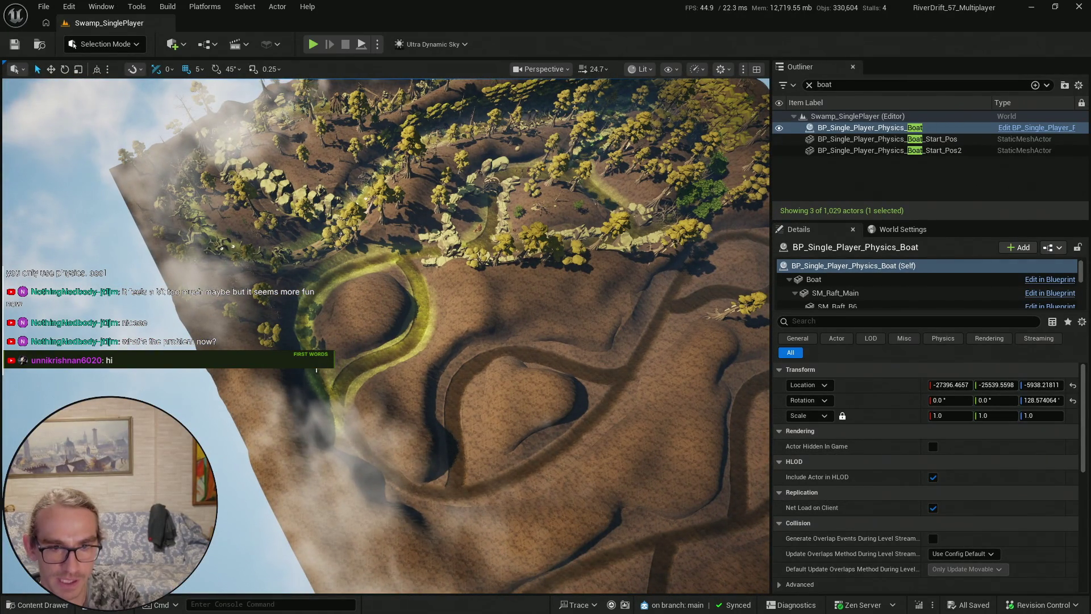
pyautogui.moveTo(352, 365); pyautogui.dragTo(353, 365)
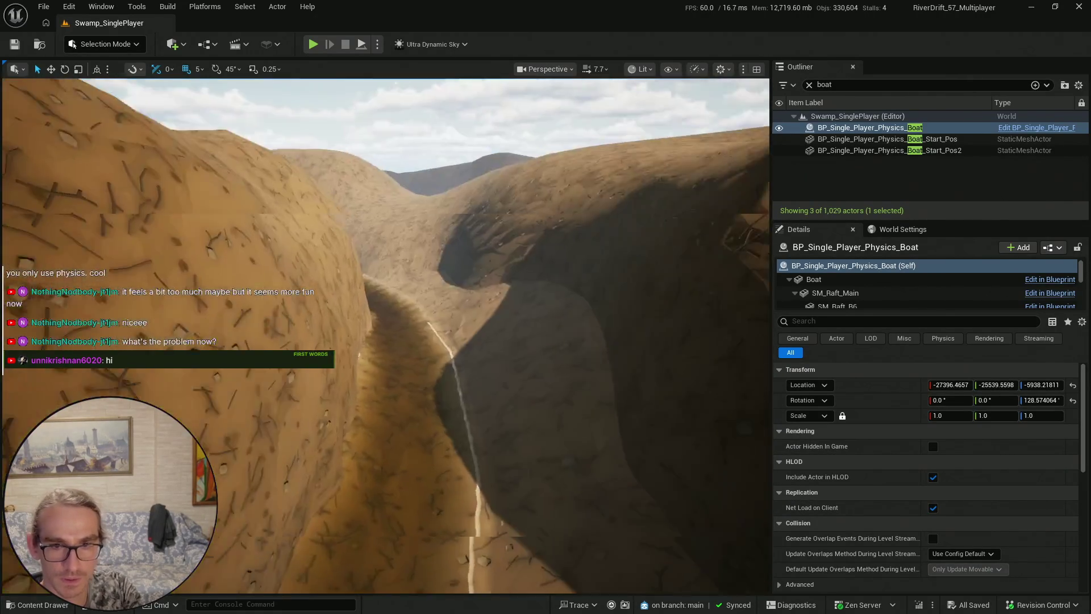
pyautogui.moveTo(352, 365); pyautogui.dragTo(352, 365)
pyautogui.scroll(3, 352, 366)
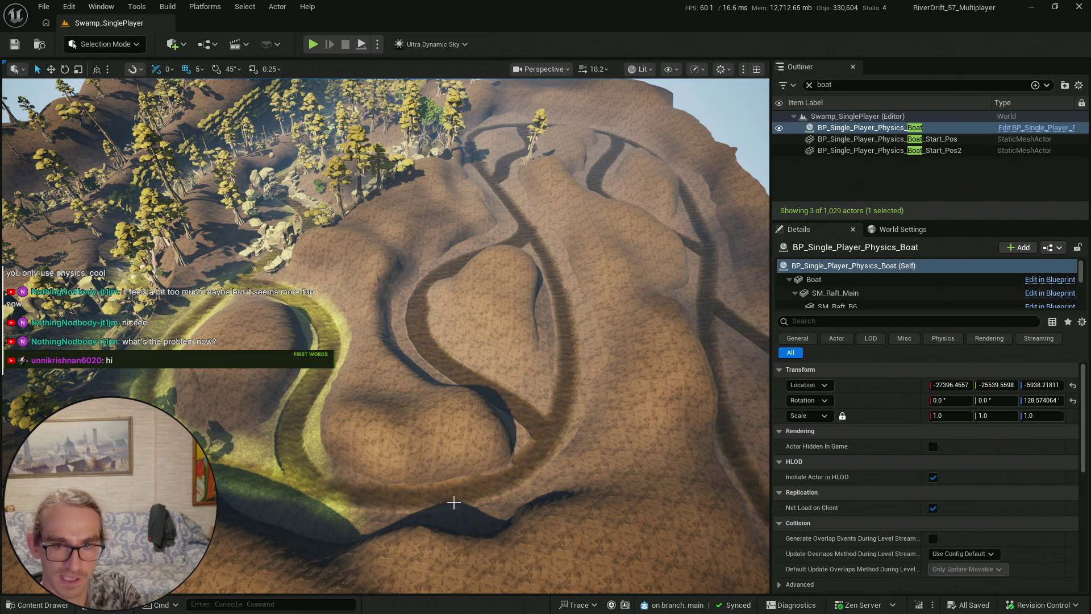
# Tilt down over the hills, survey the trails, and drop into the forested creek
pyautogui.moveTo(546, 361)
pyautogui.mouseDown()
pyautogui.moveTo(543, 316)
pyautogui.moveTo(546, 346)
pyautogui.mouseUp()
pyautogui.moveTo(620, 381)
pyautogui.mouseDown()
pyautogui.moveTo(620, 332)
pyautogui.moveTo(602, 338)
pyautogui.mouseUp()
pyautogui.scroll(2, 620, 332)
pyautogui.scroll(1, 602, 332)
pyautogui.scroll(-1, 602, 344)
pyautogui.scroll(-2, 603, 339)
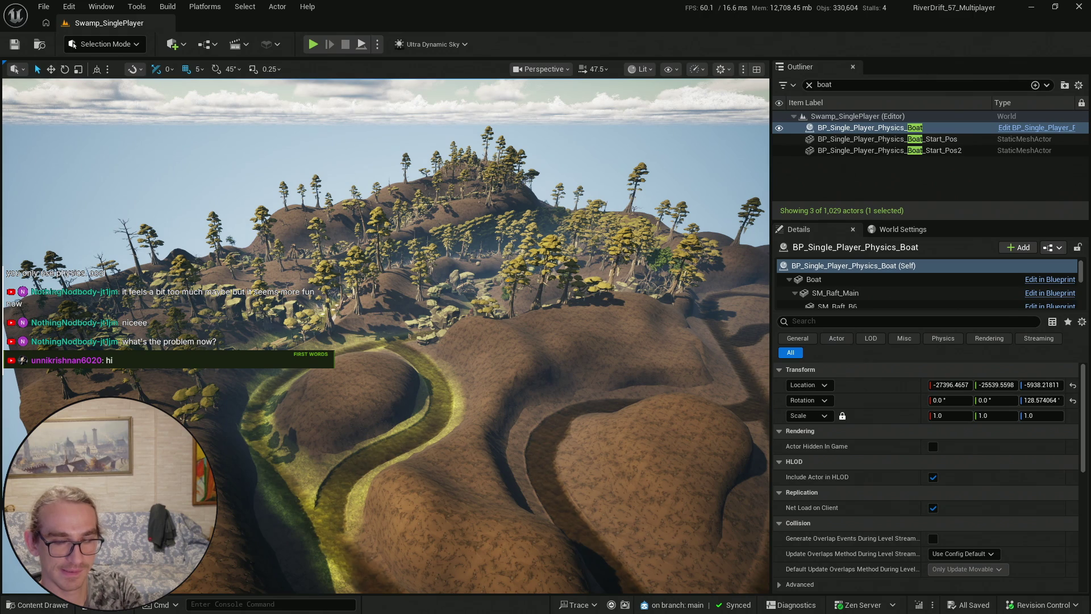
pyautogui.moveTo(602, 338); pyautogui.dragTo(602, 333)
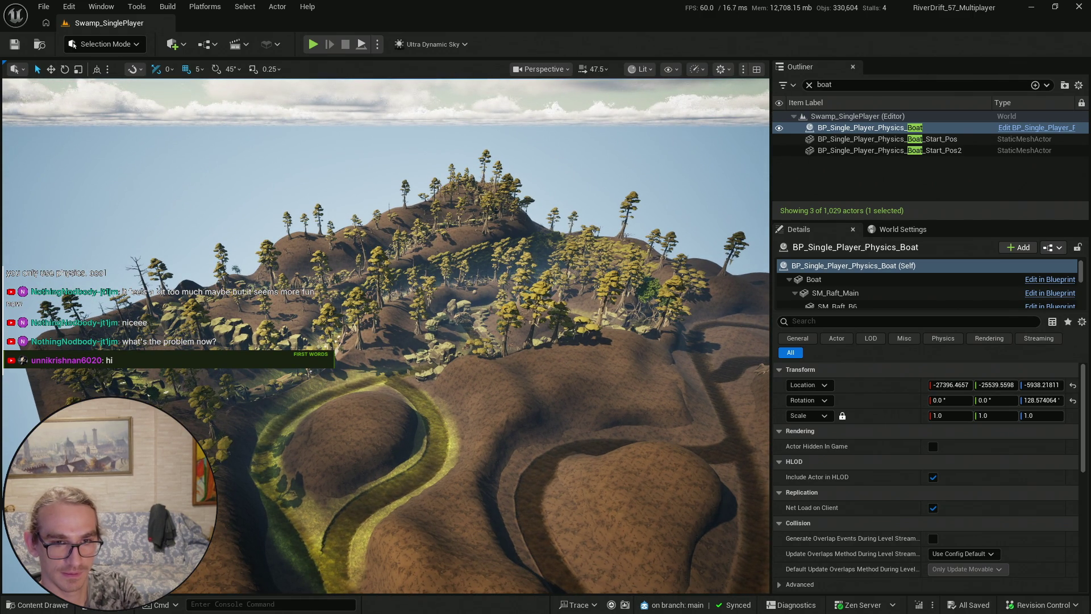
pyautogui.scroll(2, 603, 338)
pyautogui.moveTo(602, 338); pyautogui.dragTo(603, 361)
pyautogui.scroll(-3, 603, 349)
pyautogui.scroll(-2, 399, 332)
pyautogui.moveTo(399, 331); pyautogui.dragTo(398, 331)
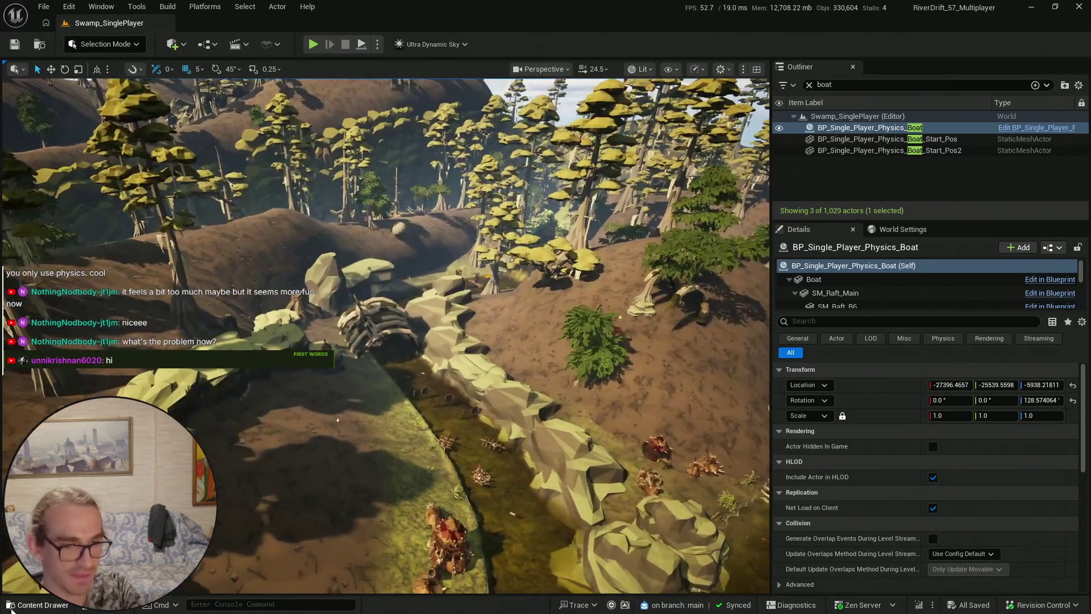
# Show the Blueprints folder's assets alongside the Raft assets in the content browser
pyautogui.hotkey('ctrl', 'space')
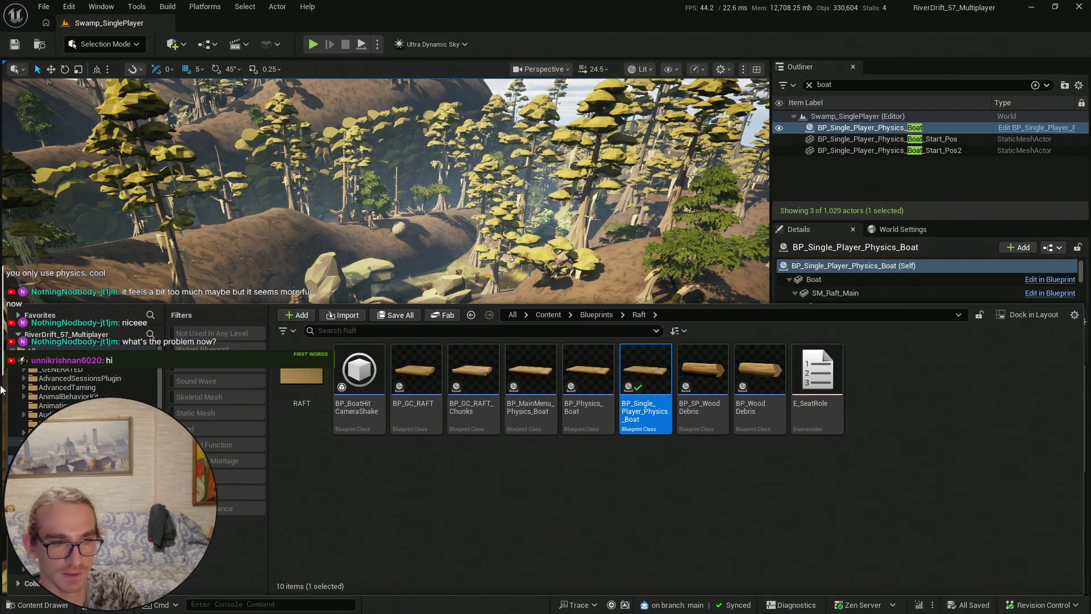
pyautogui.keyDown('ctrl'); pyautogui.click(34, 442); pyautogui.keyUp('ctrl')
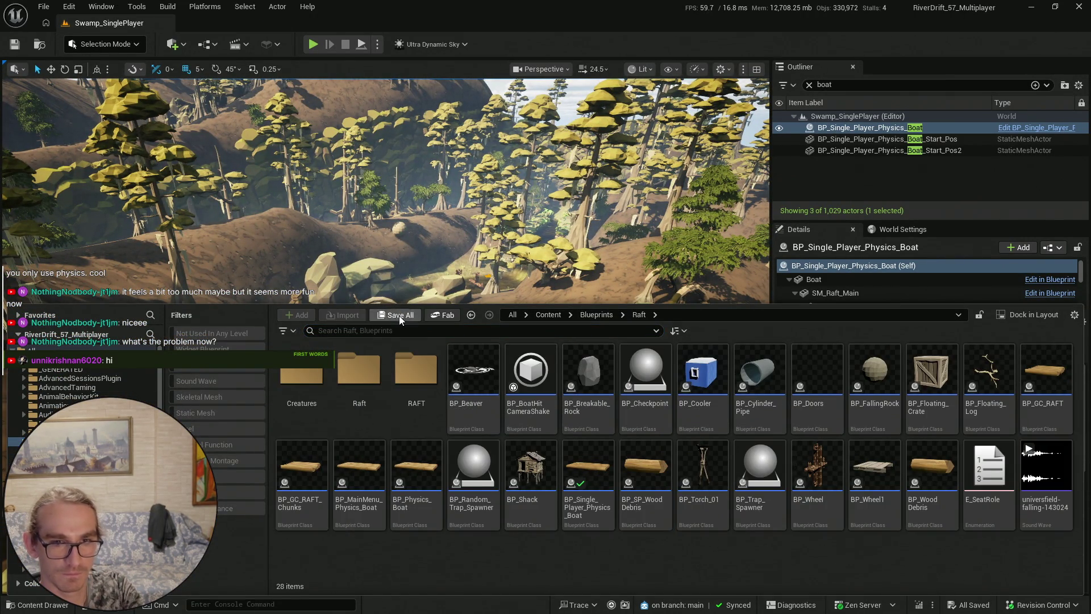
pyautogui.click(13, 45)
# Fly the camera over the bare hills and turn toward the forested hills
pyautogui.press('f')
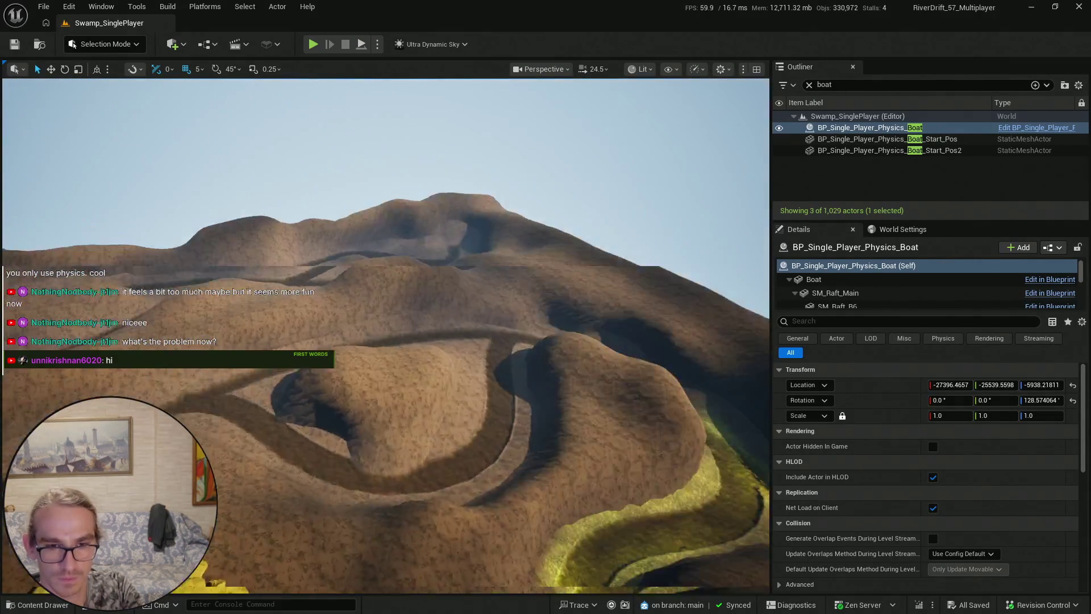
pyautogui.scroll(3, 386, 335)
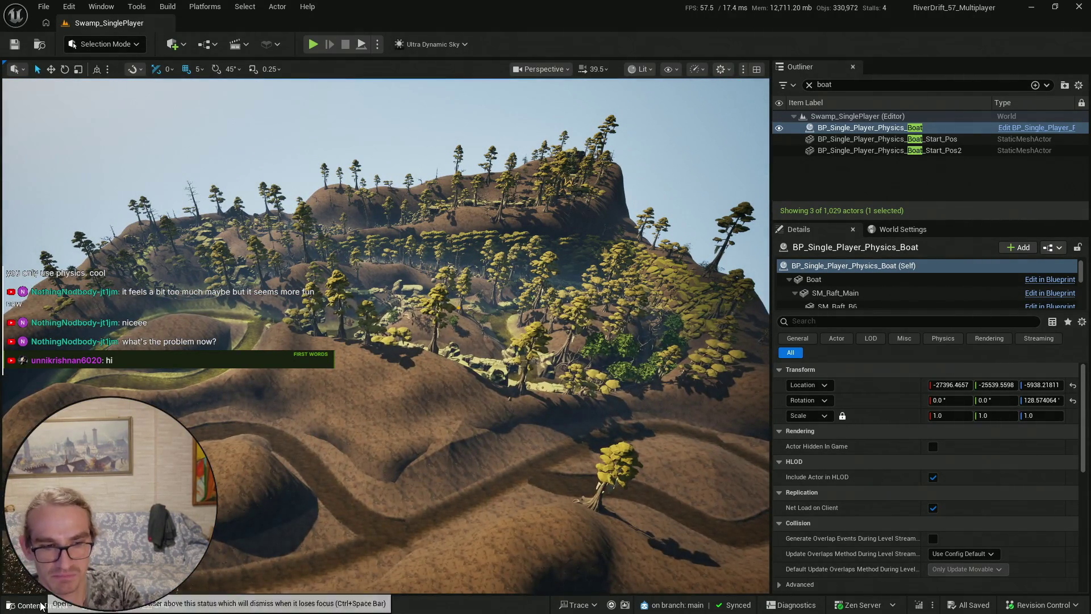
pyautogui.click(41, 605)
pyautogui.moveTo(403, 271); pyautogui.dragTo(537, 188)
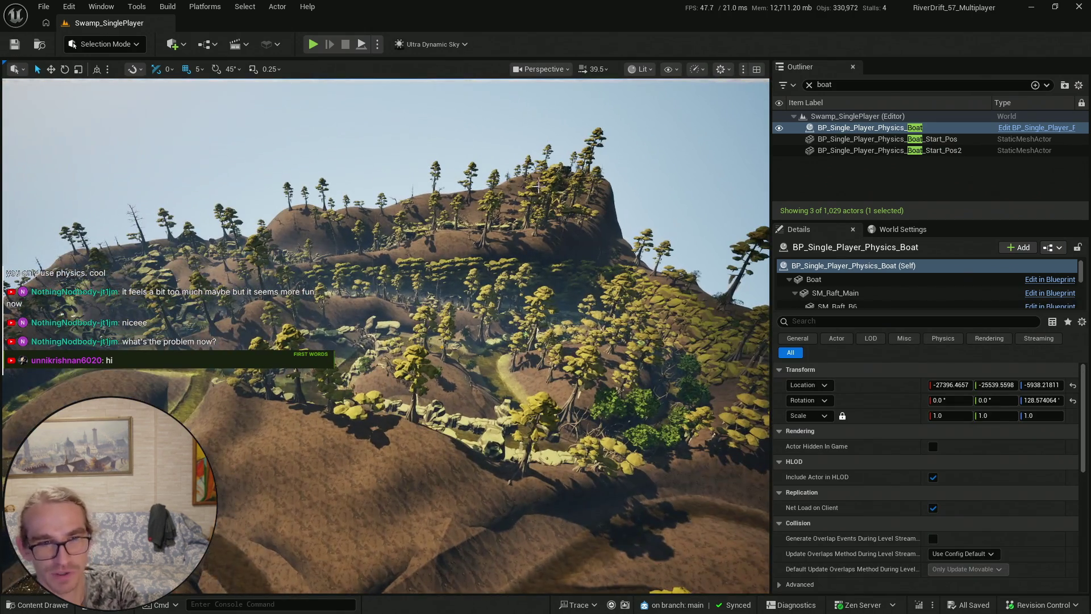
pyautogui.click(31, 606)
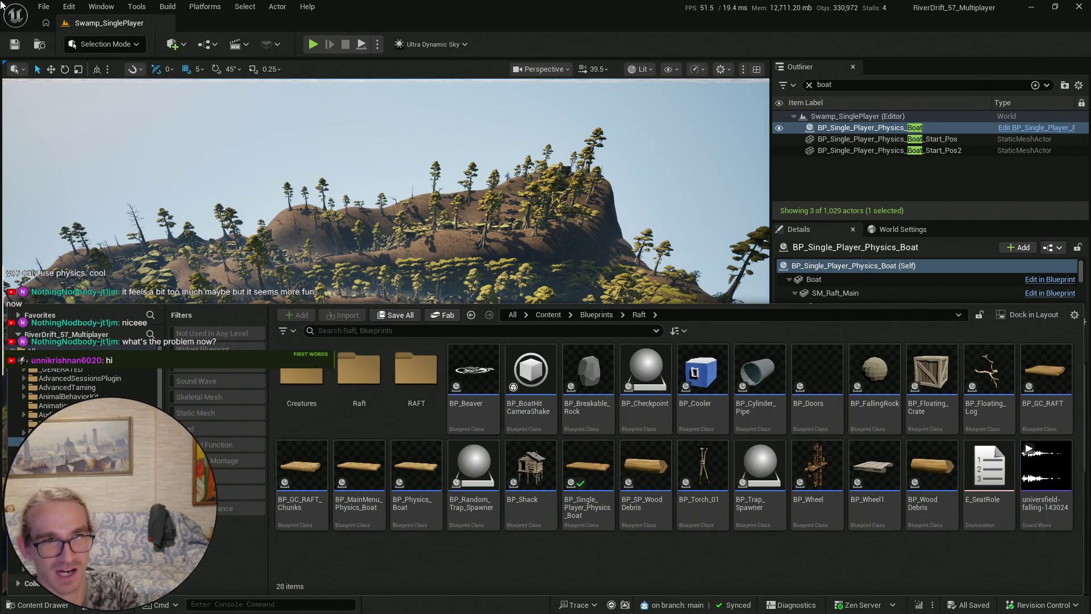
pyautogui.hotkey('ctrl', 'space')
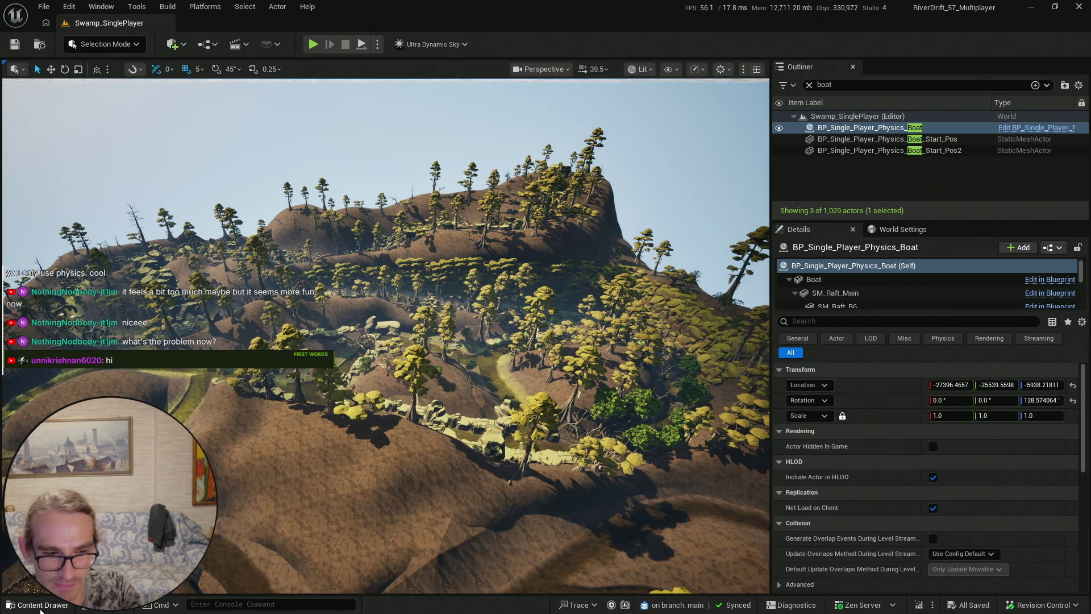
pyautogui.click(39, 609)
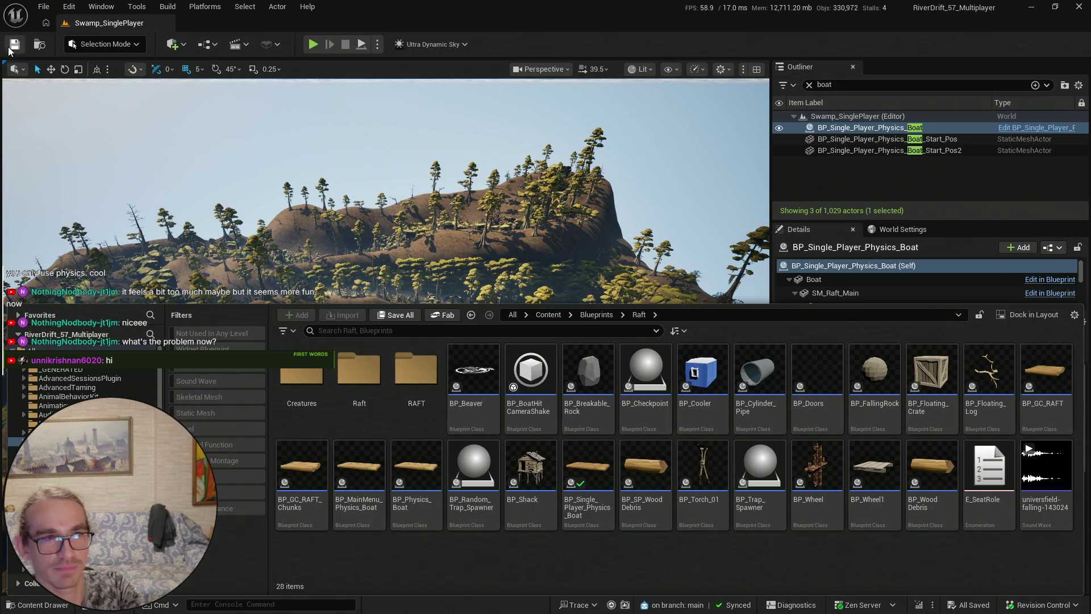
pyautogui.hotkey('ctrl', 'space')
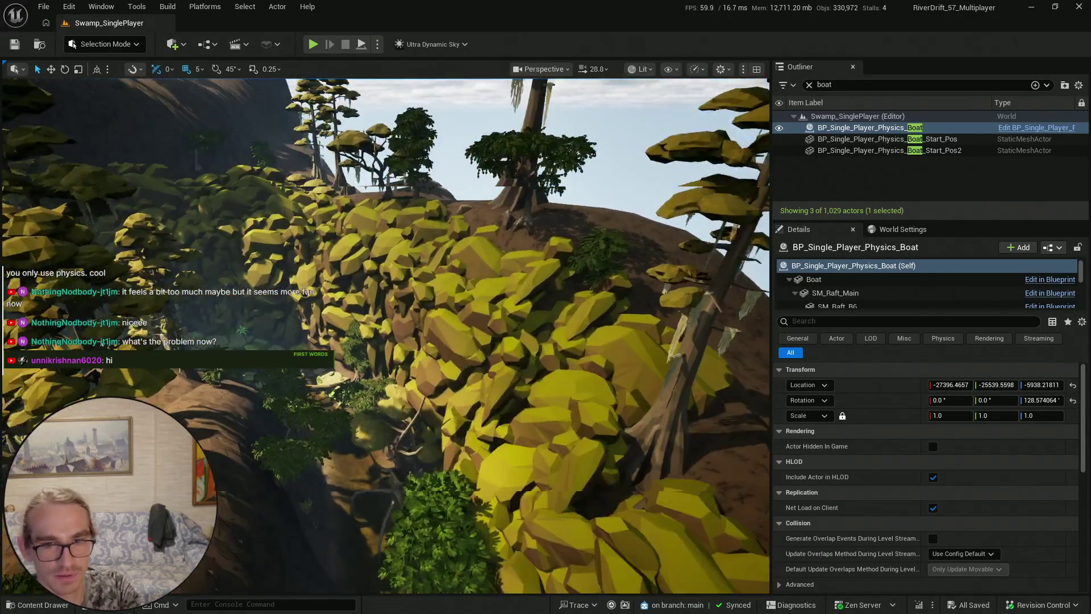
# Fly the camera toward and across the canyon
pyautogui.press('w')
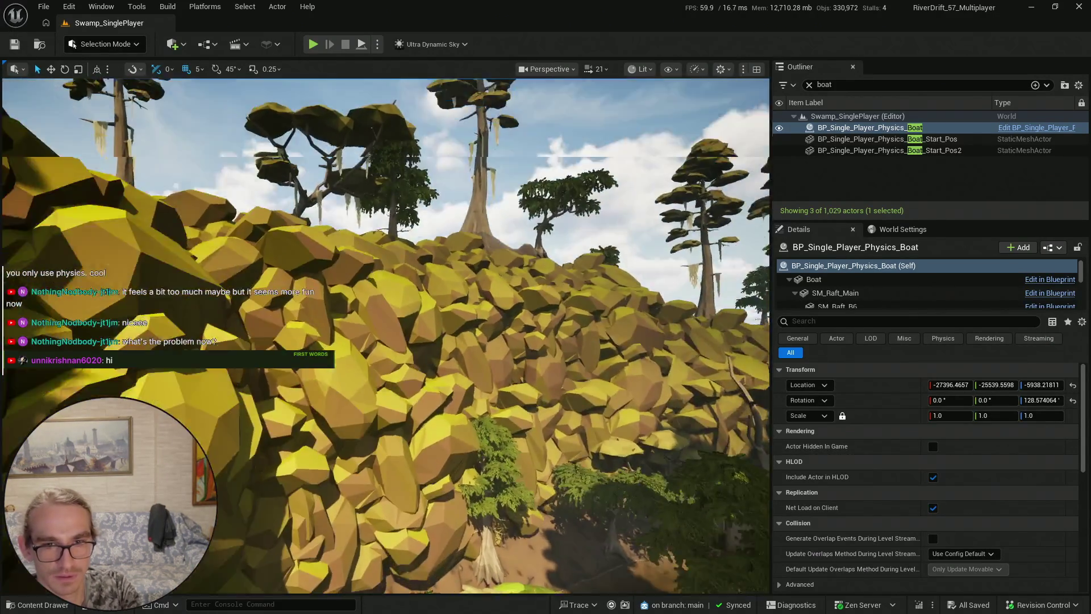
pyautogui.scroll(-3, 385, 336)
pyautogui.press('w')
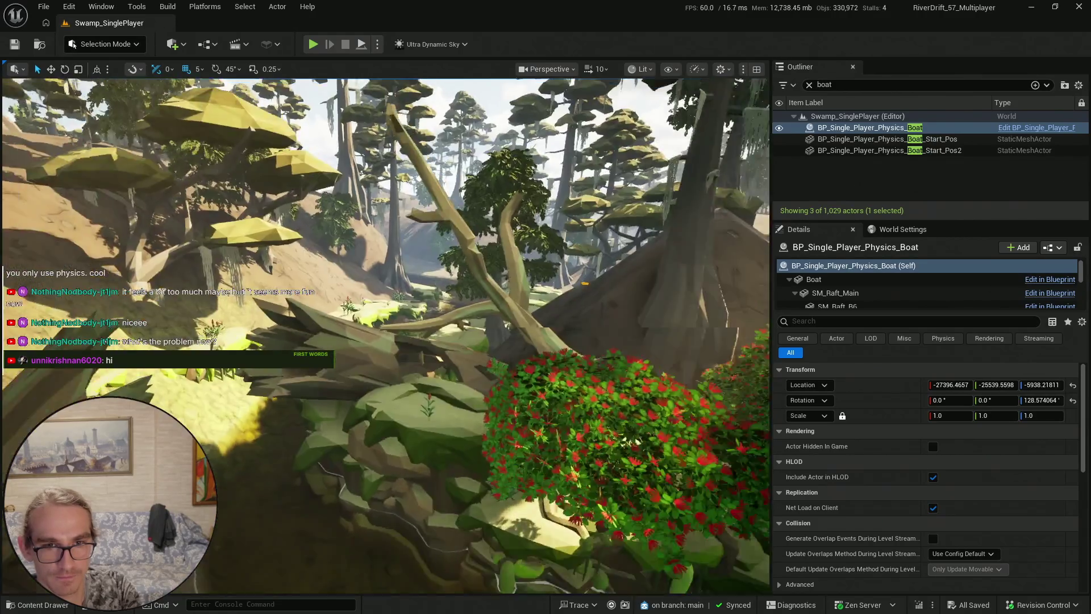
pyautogui.scroll(1, 386, 336)
pyautogui.scroll(3, 373, 409)
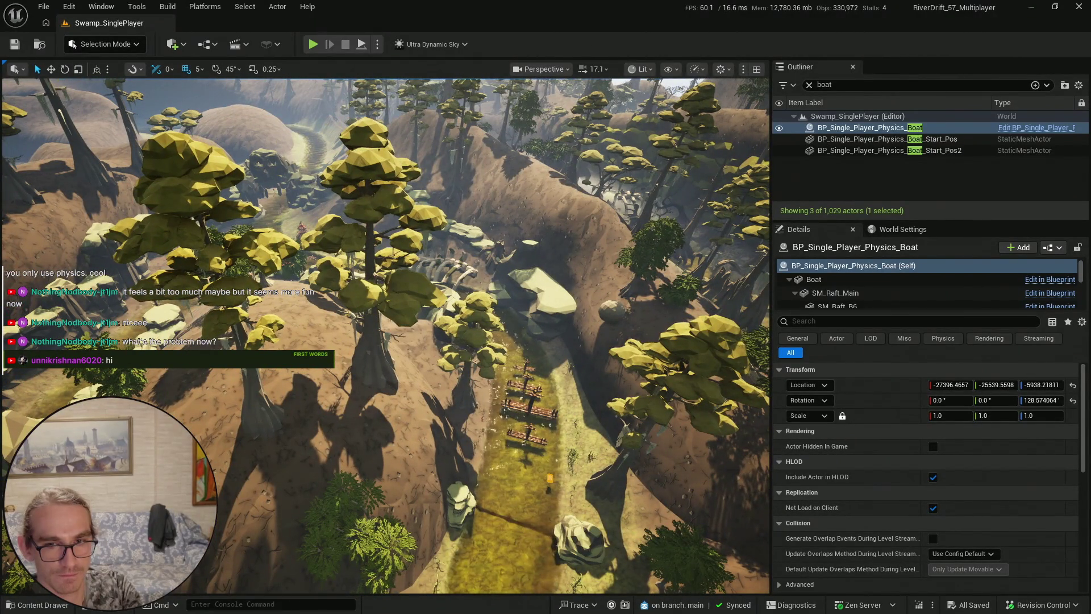
pyautogui.scroll(2, 504, 329)
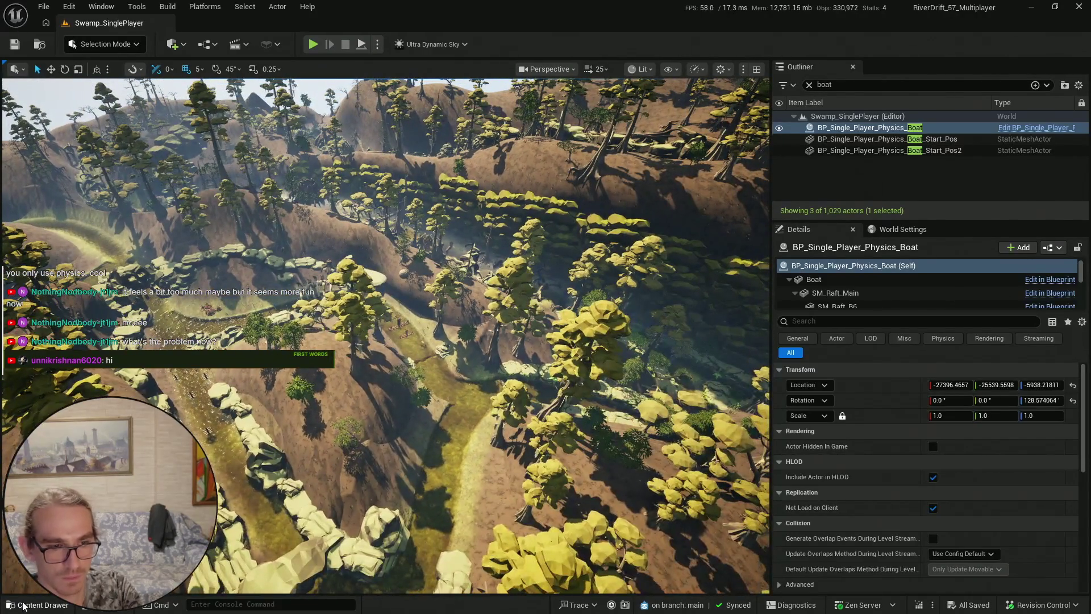
pyautogui.click(23, 606)
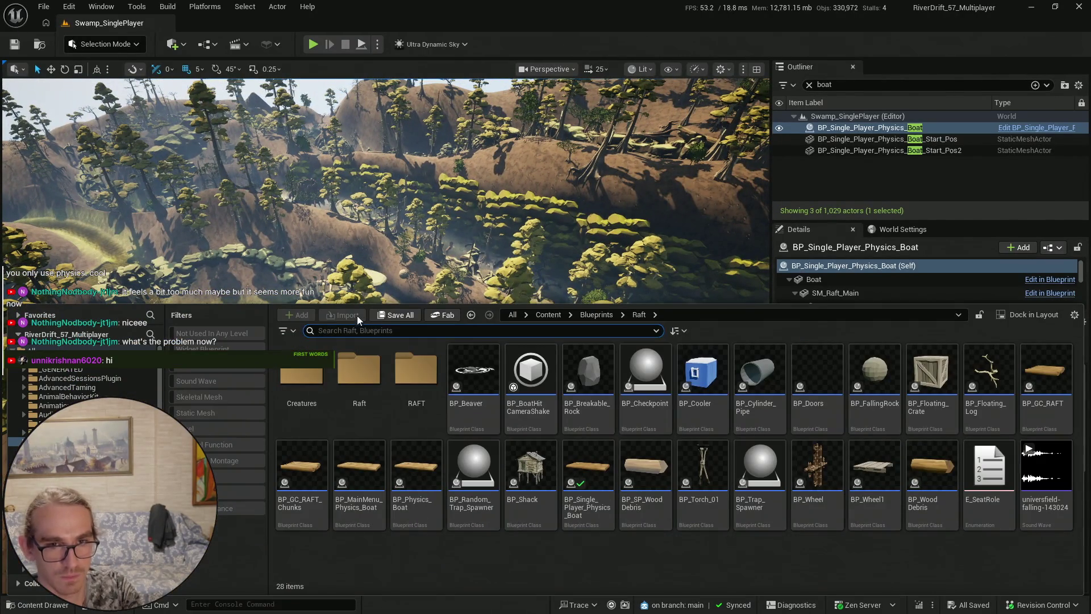
pyautogui.hotkey('ctrl', 'space')
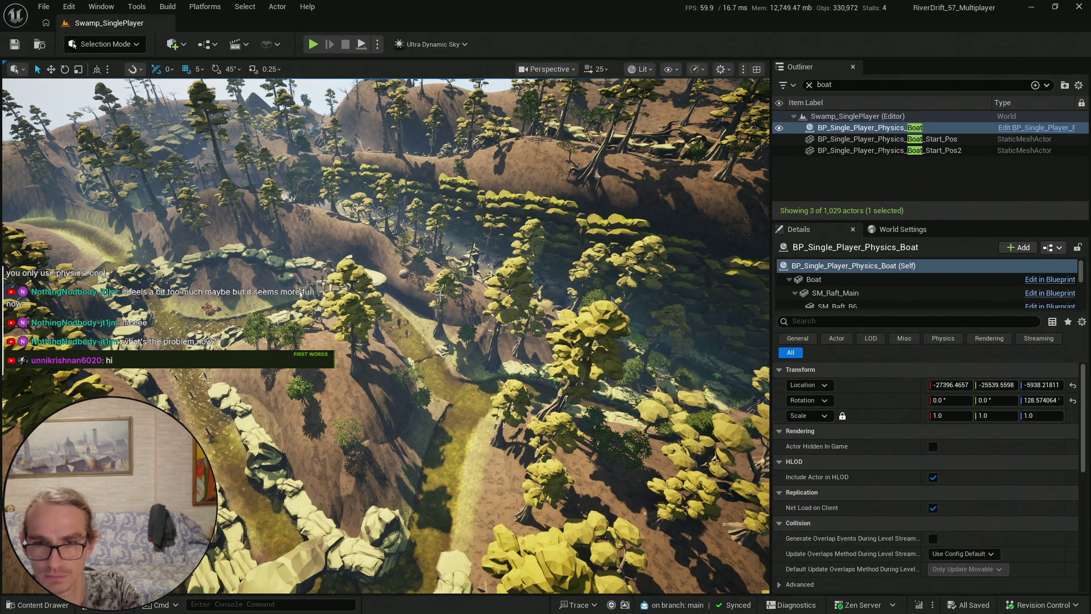
# Focus on the boat, move down the jungle river and select EA_Swamp_Island_Small_05c7
pyautogui.press('f')
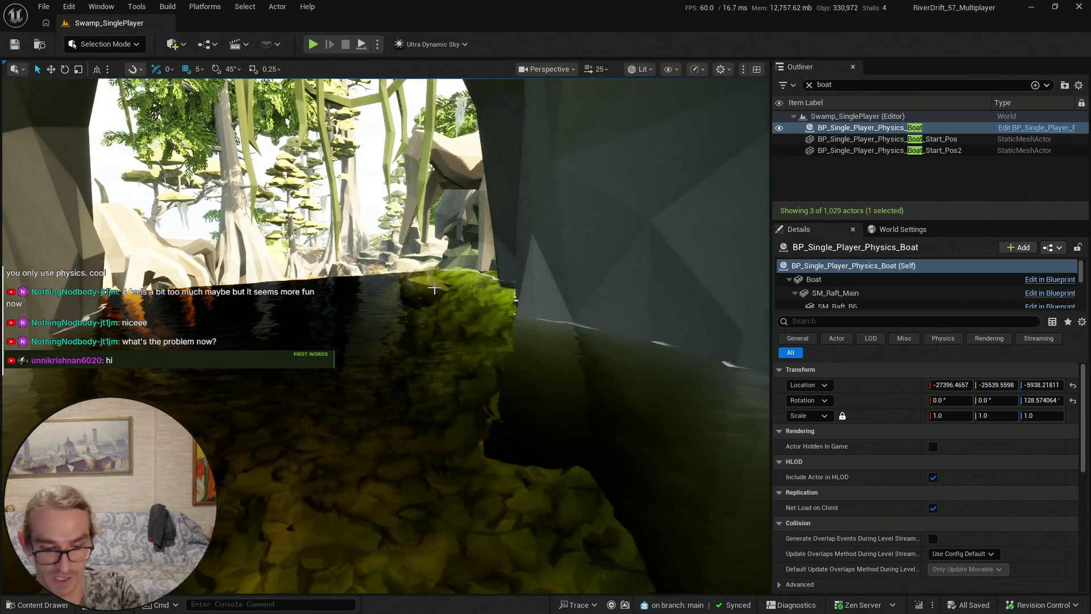
pyautogui.scroll(-5, 434, 289)
pyautogui.press('1')
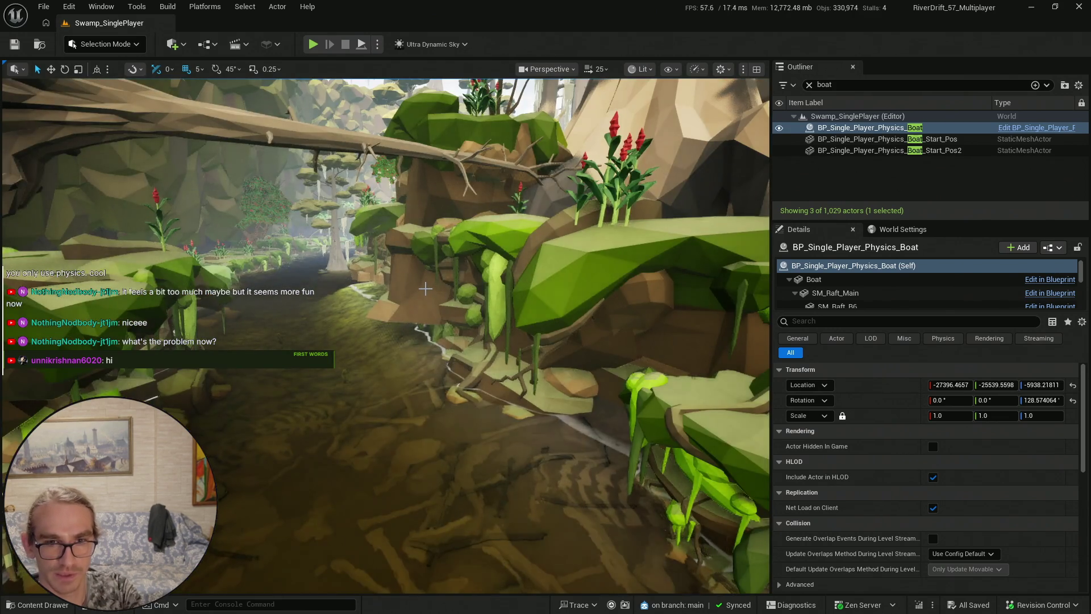
pyautogui.scroll(-3, 425, 289)
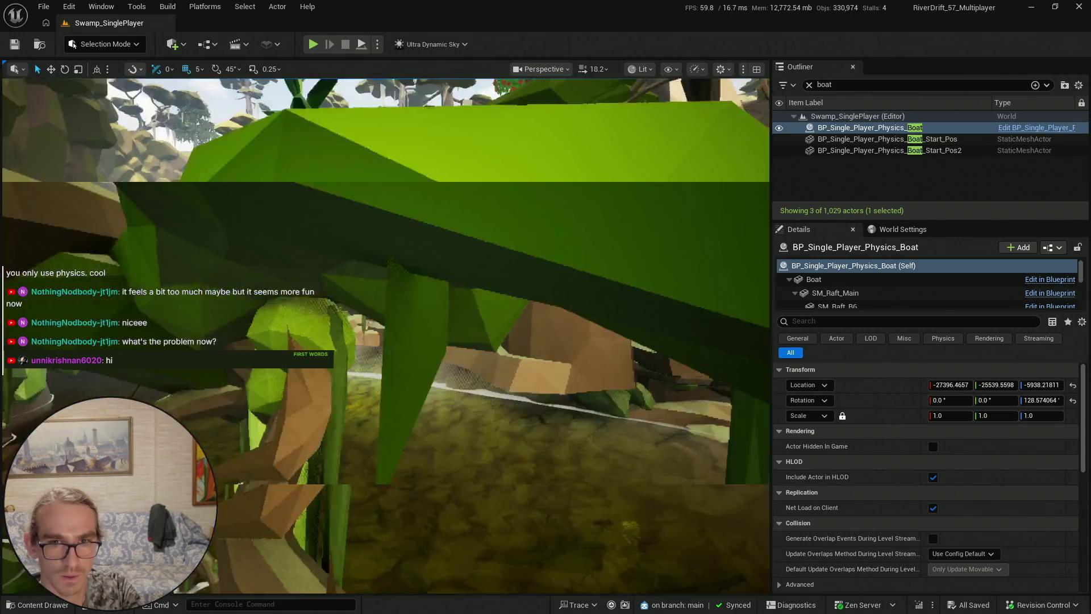
pyautogui.click(365, 336)
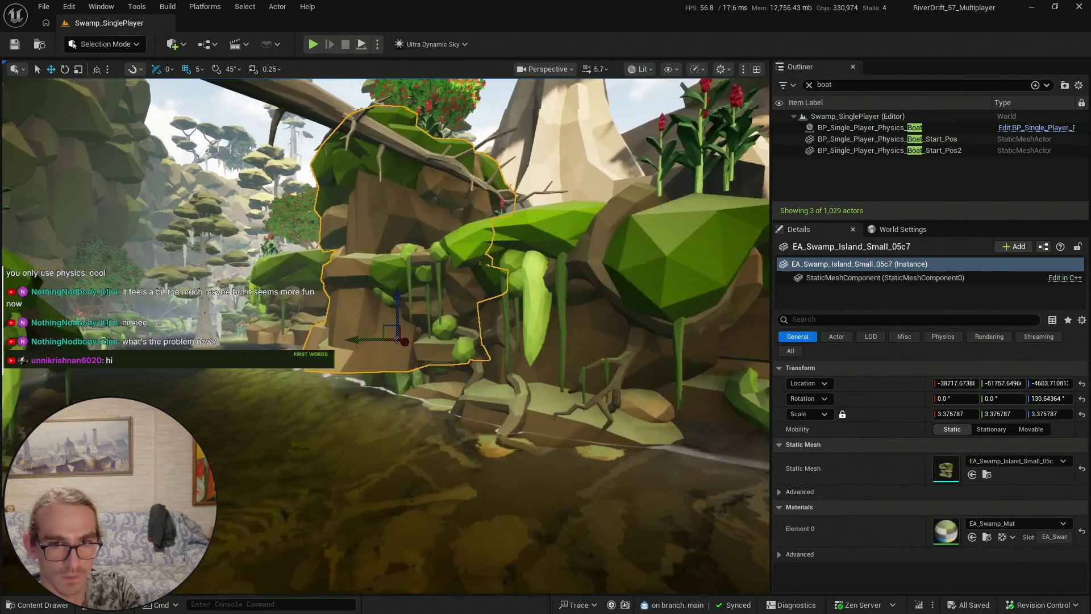
# Raise EA_Swamp_Island_Small_05a_alt24 about 40 units, then clear the selection
pyautogui.click(369, 346)
pyautogui.scroll(2, 387, 335)
pyautogui.moveTo(399, 310); pyautogui.dragTo(399, 295)
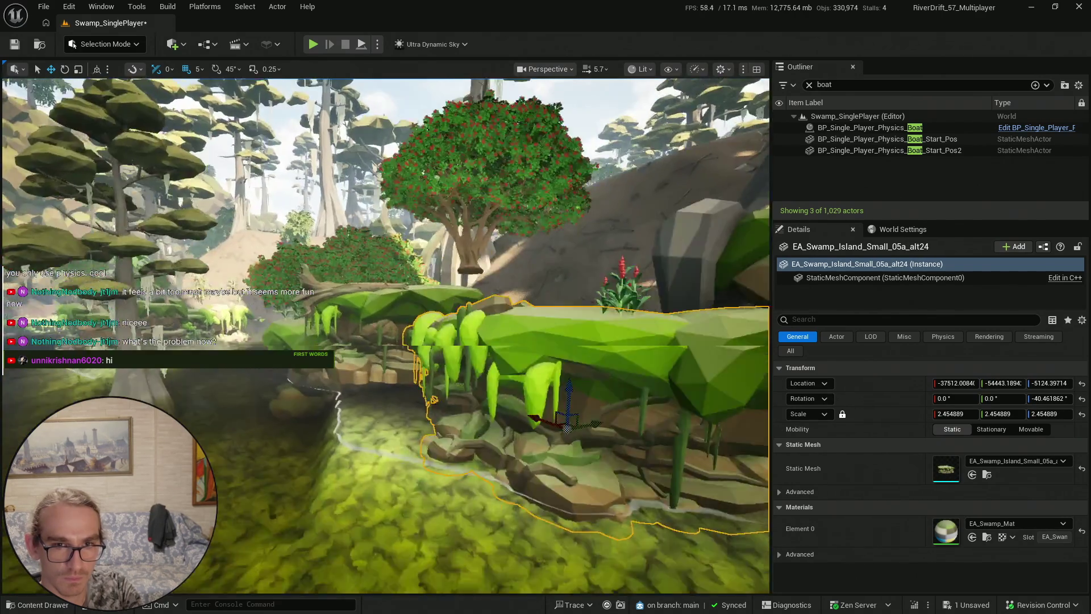
pyautogui.click(432, 328)
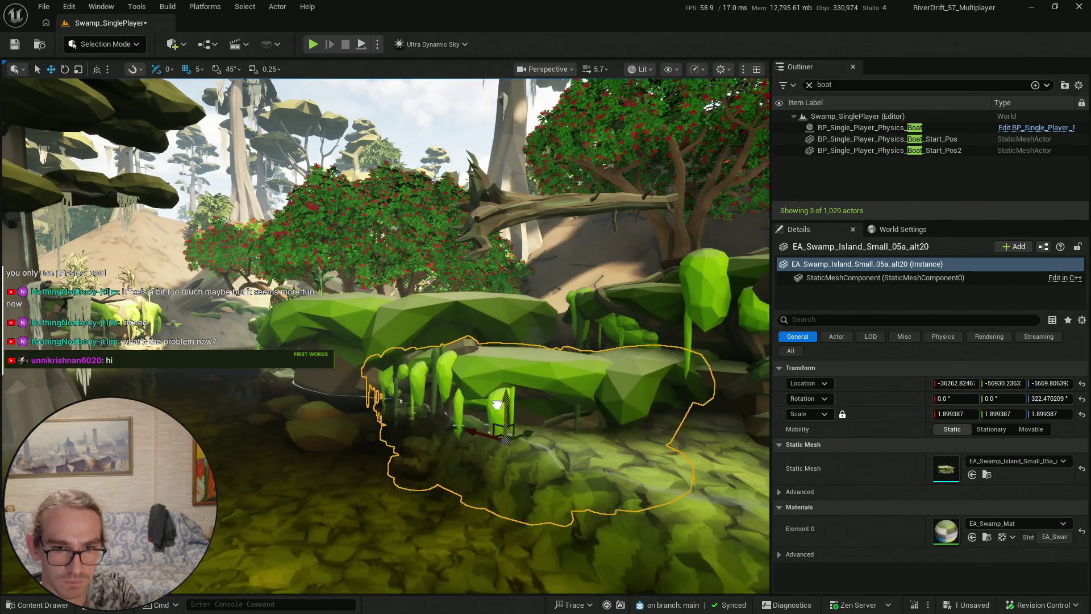
pyautogui.click(362, 346)
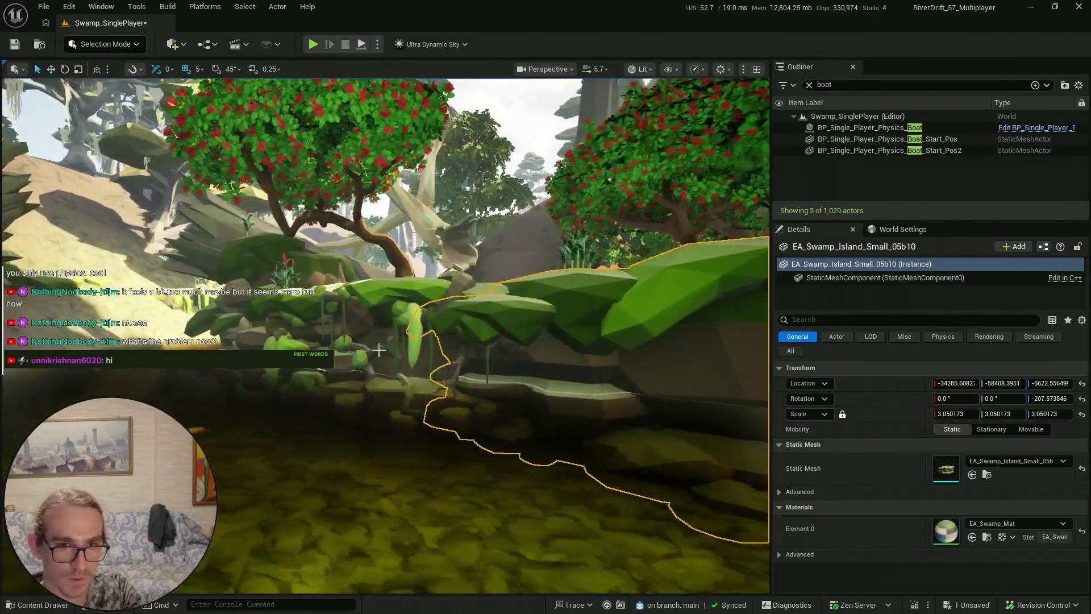
pyautogui.moveTo(379, 350); pyautogui.dragTo(379, 363)
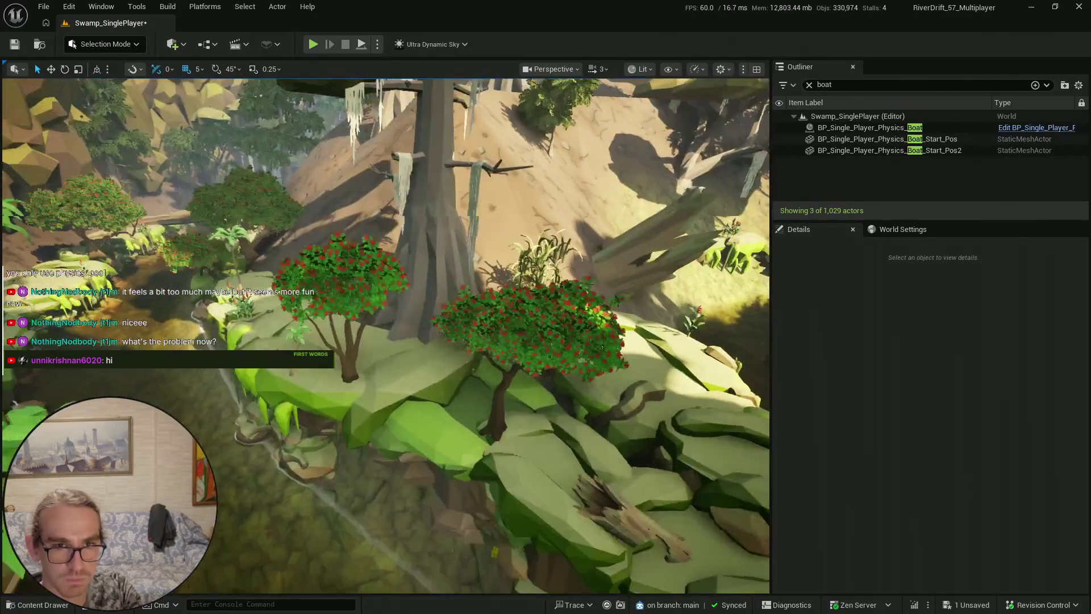
# Pull back to an overview of the forested hill and save the modified swamp level
pyautogui.scroll(-10, 385, 335)
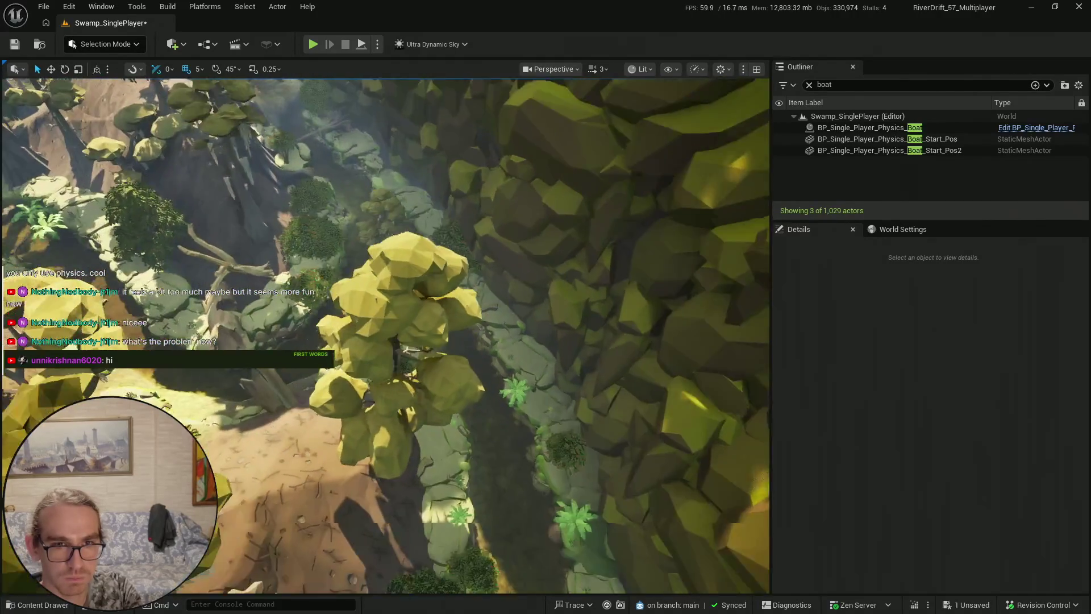
pyautogui.scroll(-8, 385, 335)
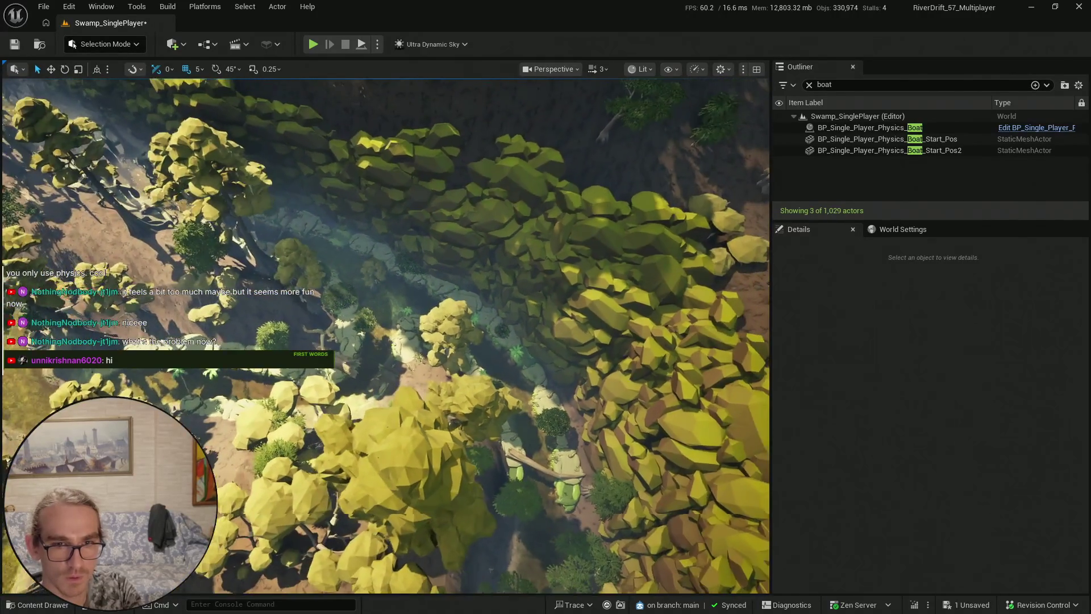
pyautogui.scroll(8, 385, 335)
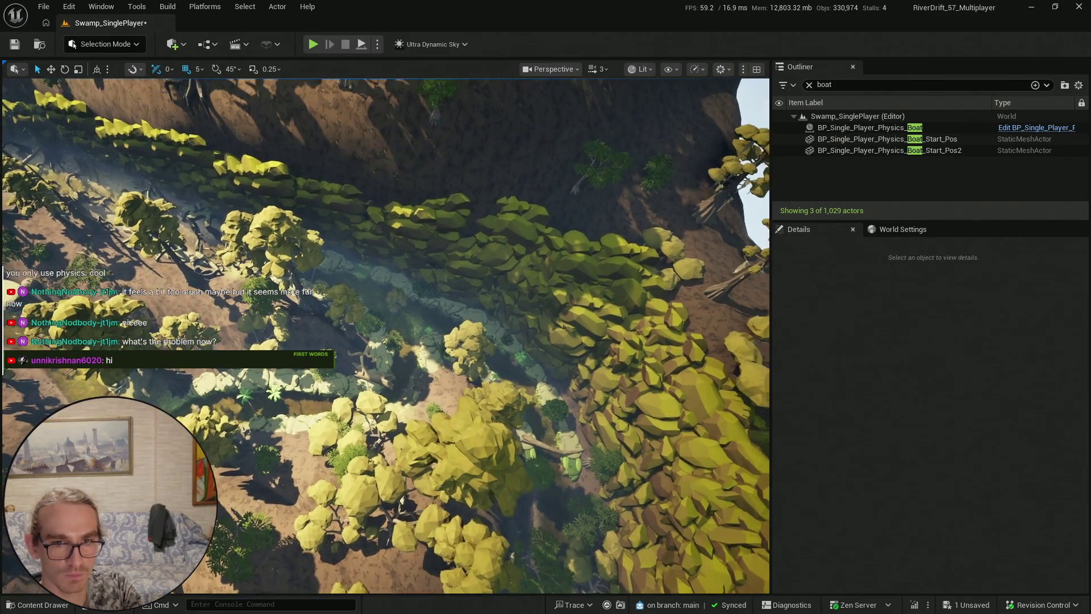
pyautogui.scroll(3, 385, 336)
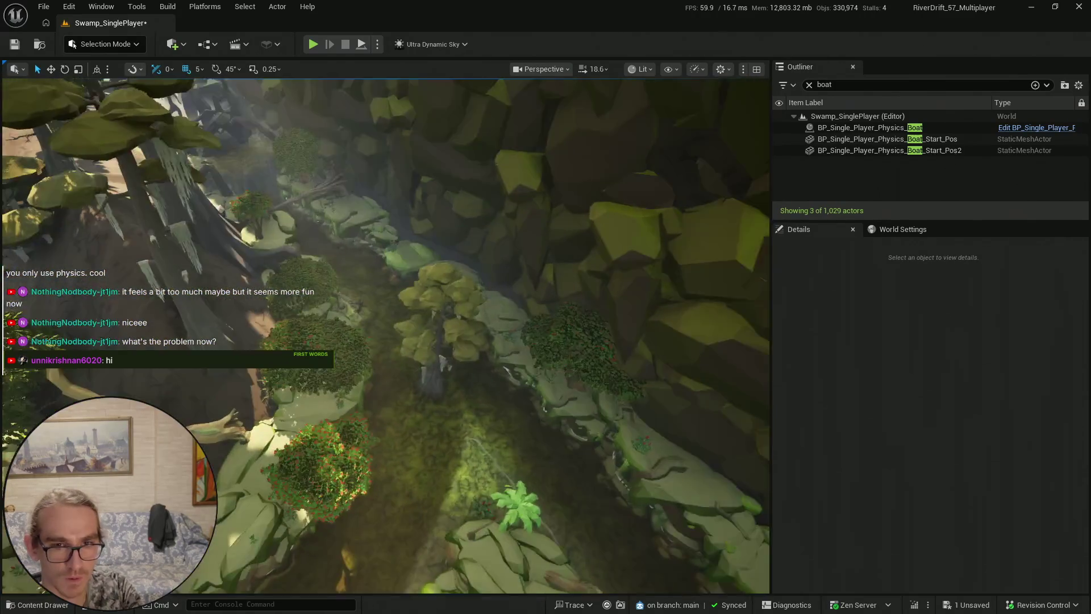
pyautogui.scroll(3, 509, 450)
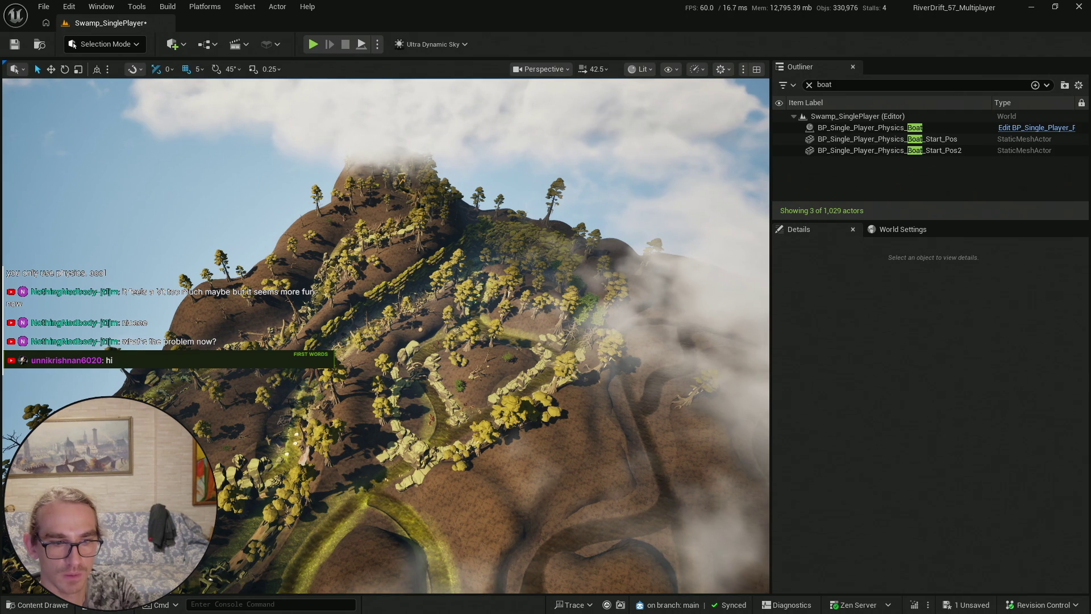
pyautogui.click(41, 605)
pyautogui.hotkey('ctrl', 'shift', 's')
# Save all modified content, then fly over the forested hills and river trails
pyautogui.click(635, 441)
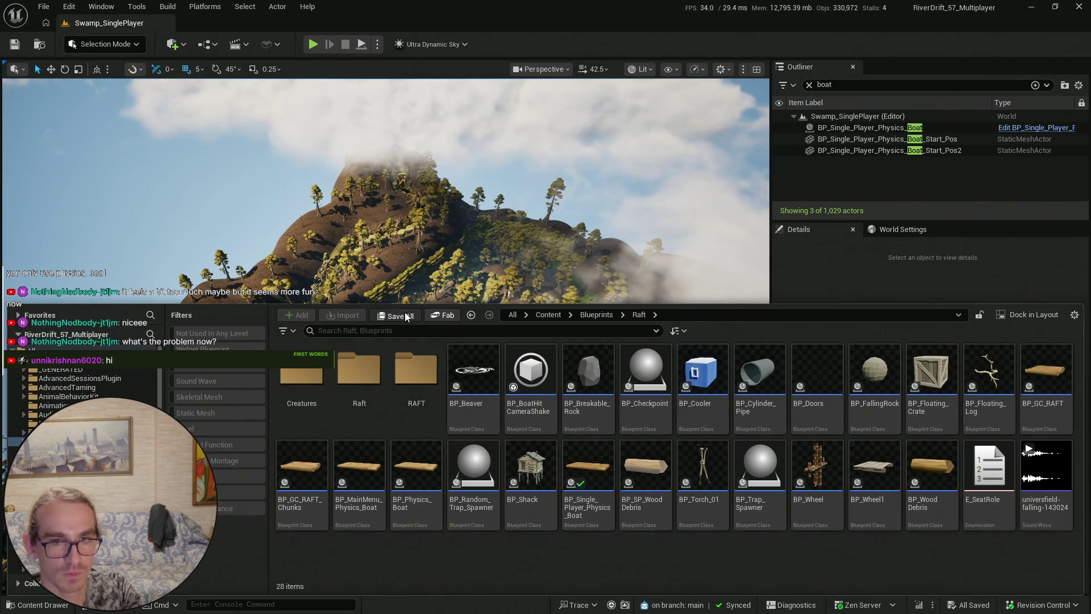
pyautogui.moveTo(227, 227)
pyautogui.mouseDown()
pyautogui.moveTo(195, 199)
pyautogui.moveTo(195, 273)
pyautogui.moveTo(284, 282)
pyautogui.moveTo(290, 207)
pyautogui.moveTo(287, 256)
pyautogui.moveTo(282, 227)
pyautogui.moveTo(284, 239)
pyautogui.moveTo(272, 238)
pyautogui.moveTo(279, 250)
pyautogui.moveTo(284, 233)
pyautogui.moveTo(289, 267)
pyautogui.moveTo(298, 247)
pyautogui.moveTo(307, 271)
pyautogui.mouseUp()
pyautogui.scroll(3, 278, 245)
pyautogui.scroll(-3, 276, 244)
pyautogui.scroll(2, 287, 244)
pyautogui.scroll(5, 290, 255)
pyautogui.scroll(-4, 299, 250)
pyautogui.scroll(-2, 303, 260)
pyautogui.hotkey('ctrl', 'space')
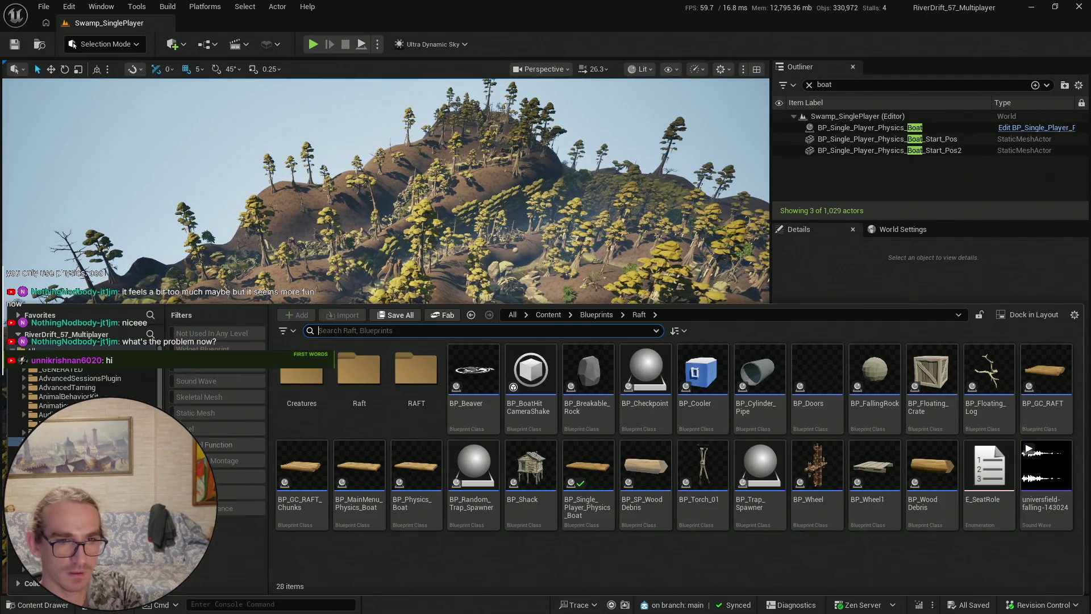
pyautogui.click(246, 126)
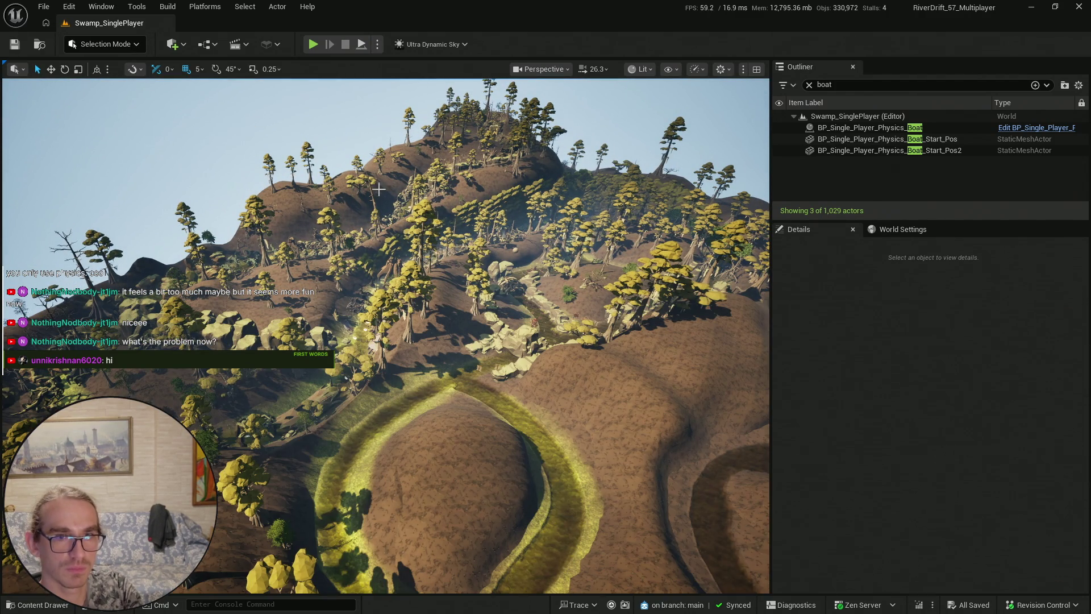
# Fly into the valley, out to a wide gorge view, then down beside the dock and raft
pyautogui.scroll(3, 246, 126)
pyautogui.moveTo(246, 126); pyautogui.dragTo(255, 143)
pyautogui.scroll(-3, 249, 131)
pyautogui.scroll(-1, 253, 139)
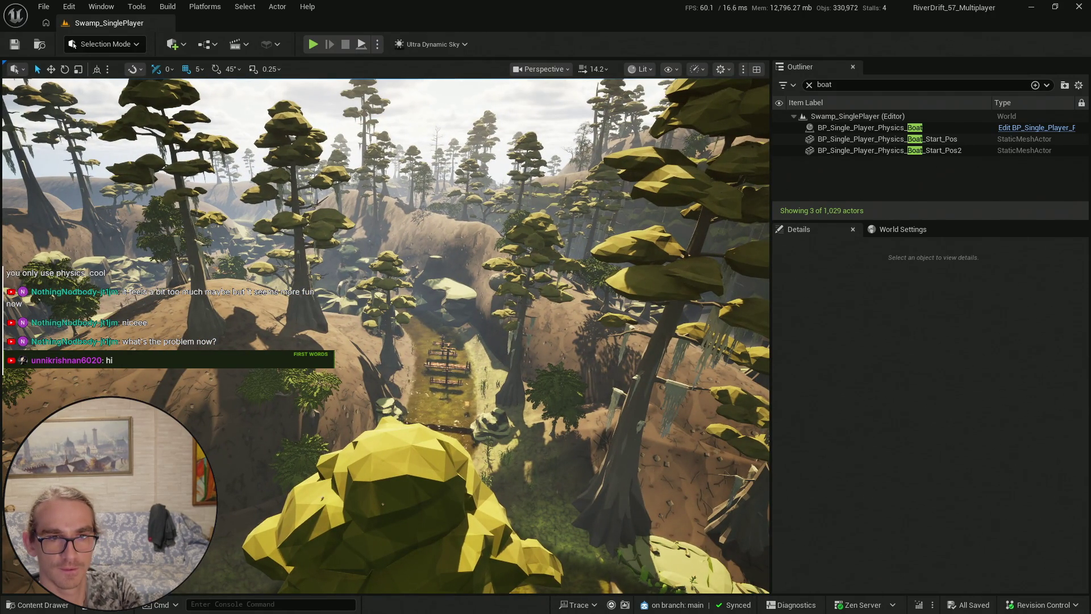
pyautogui.scroll(3, 255, 144)
pyautogui.moveTo(255, 143); pyautogui.dragTo(256, 147)
pyautogui.scroll(-3, 385, 336)
pyautogui.moveTo(385, 335); pyautogui.dragTo(386, 336)
pyautogui.scroll(-2, 386, 336)
pyautogui.scroll(-3, 386, 335)
pyautogui.scroll(-1, 386, 336)
pyautogui.click(25, 606)
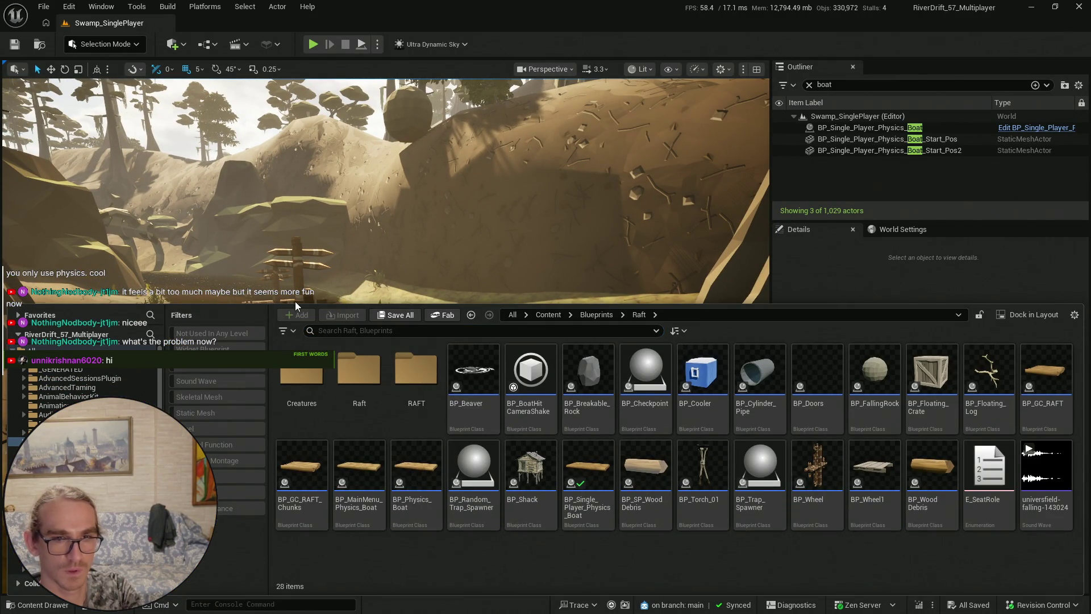
# Submit the changes to revision control with the description 'New Raft Gravity + Splash VFX'
pyautogui.hotkey('ctrl', 'space')
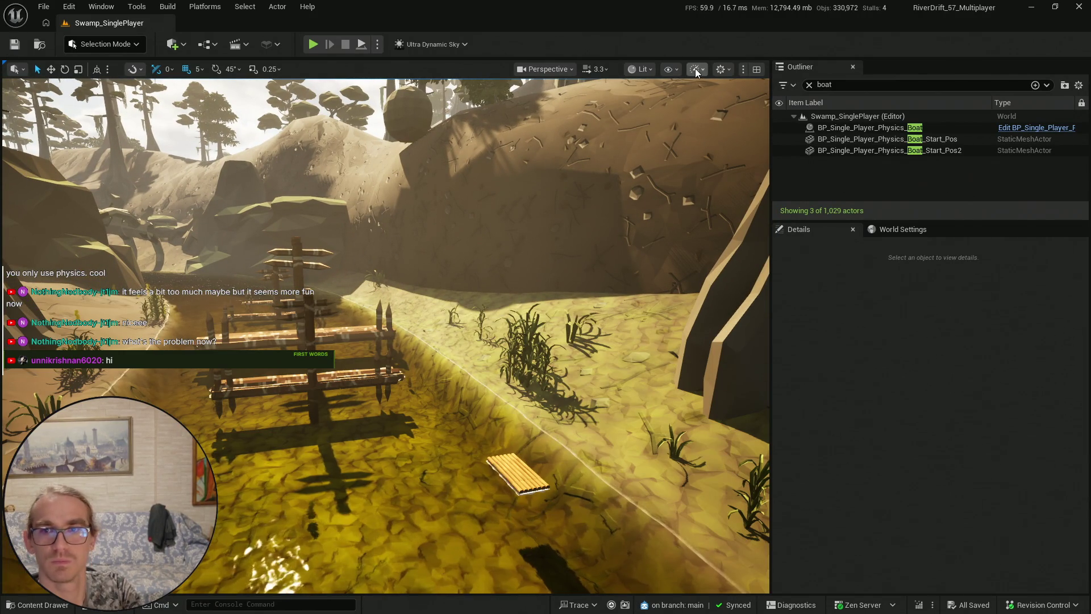
pyautogui.click(1041, 604)
pyautogui.click(1023, 554)
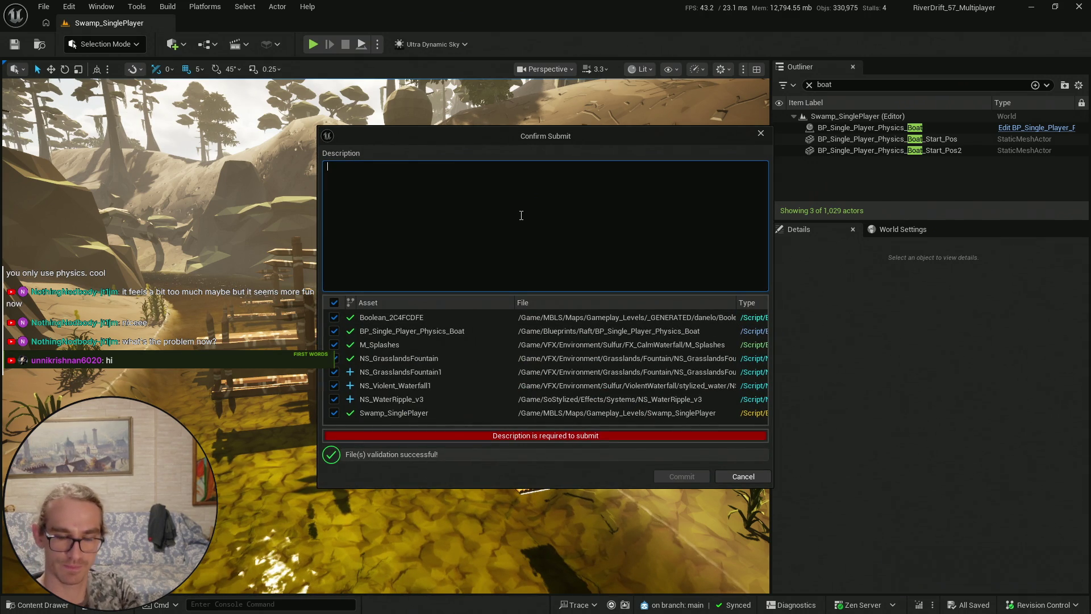
pyautogui.write('New Raft')
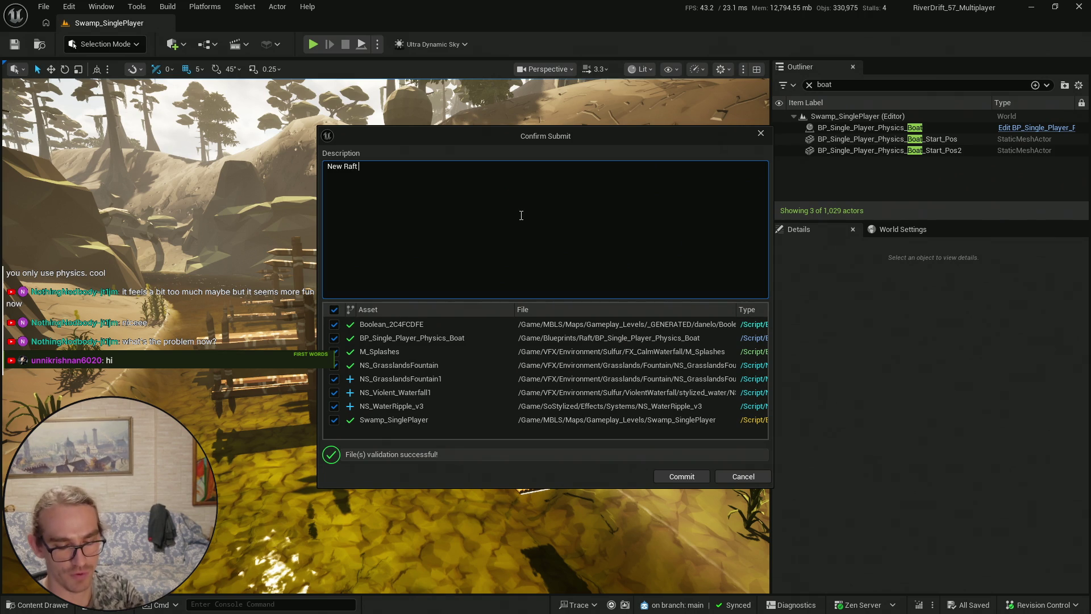
pyautogui.write('avity + Splash VFX')
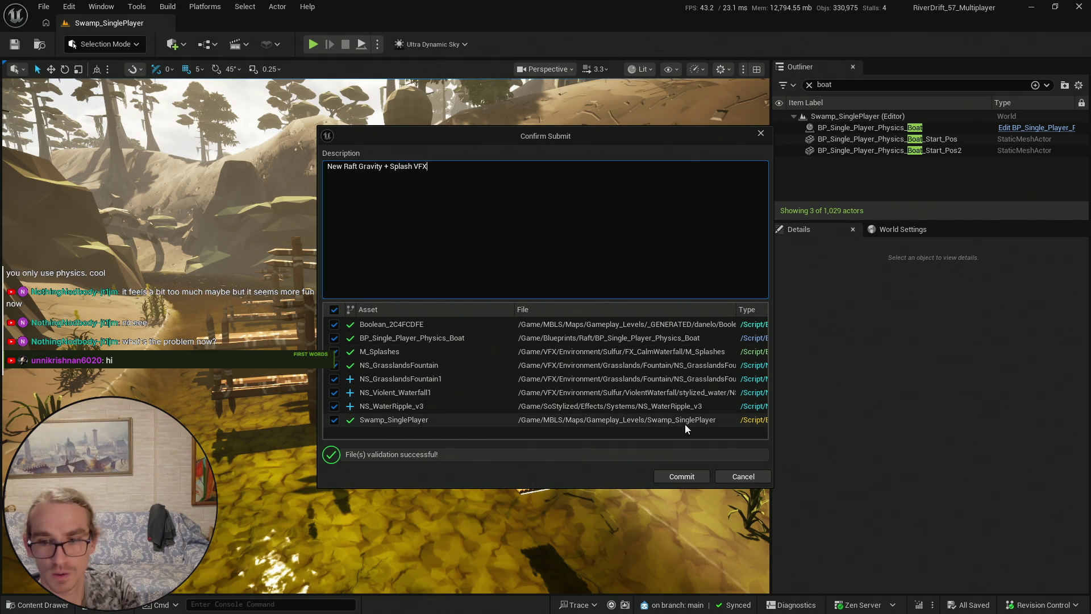
pyautogui.click(681, 477)
pyautogui.hotkey('ctrl', 'space')
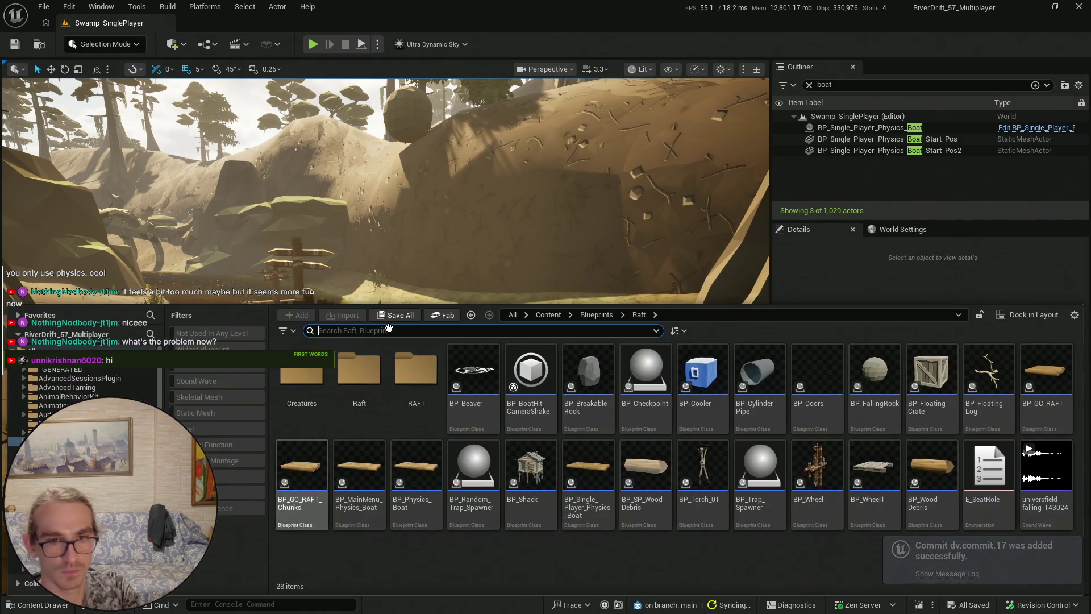
# Select the raft in the river and open its BP_Single_Player_Physics_Boat Blueprint
pyautogui.hotkey('ctrl', 'space')
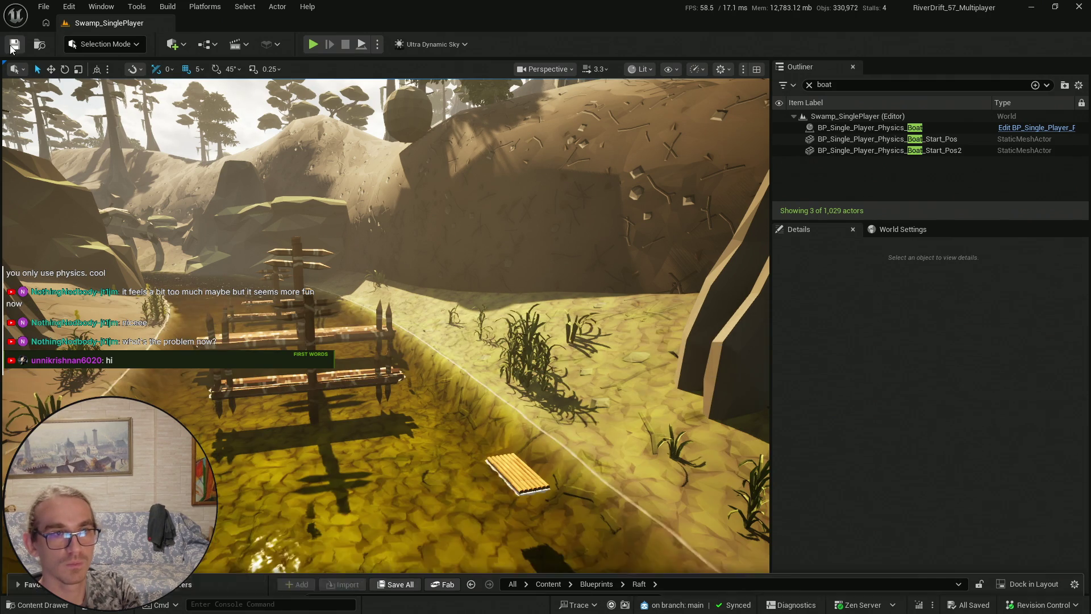
pyautogui.click(516, 471)
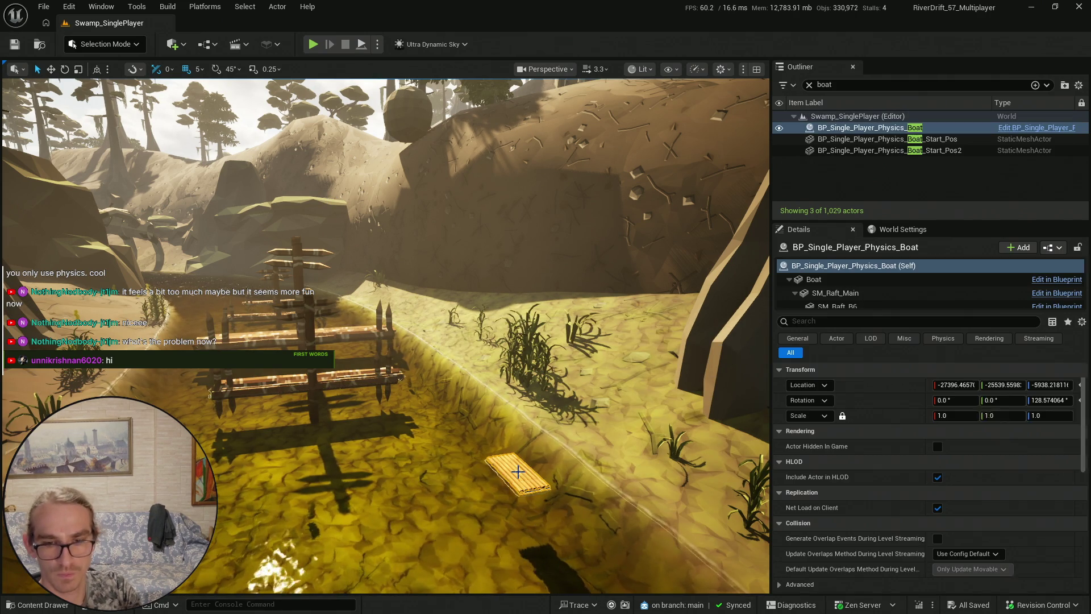
pyautogui.hotkey('ctrl', 'b')
pyautogui.doubleClick(654, 378)
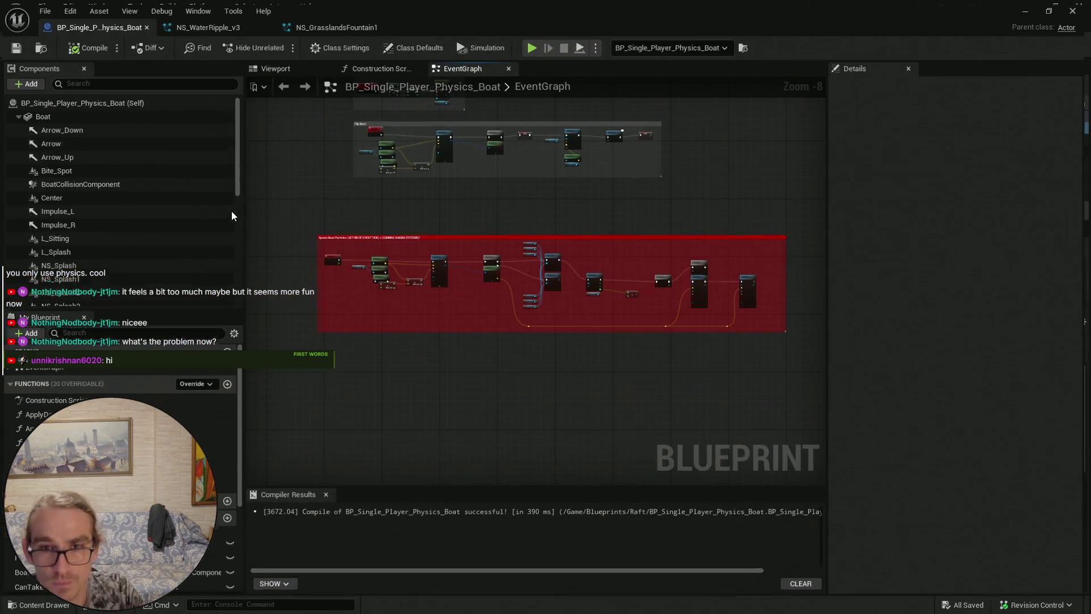
# Change the Z-velocity threshold from -2000.0 to -1000.0 and save
pyautogui.scroll(5, 600, 290)
pyautogui.click(654, 276)
pyautogui.press('BackSpace')
pyautogui.write('1000.0')
pyautogui.hotkey('ctrl', 's')
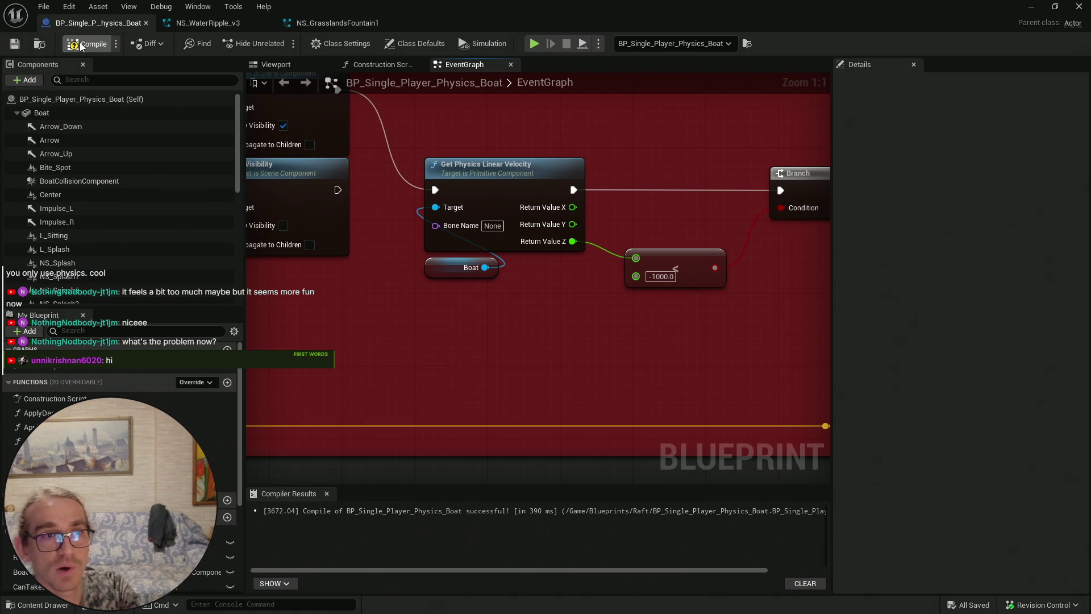
# Compile the boat Blueprint twice and return to the level editor
pyautogui.click(73, 45)
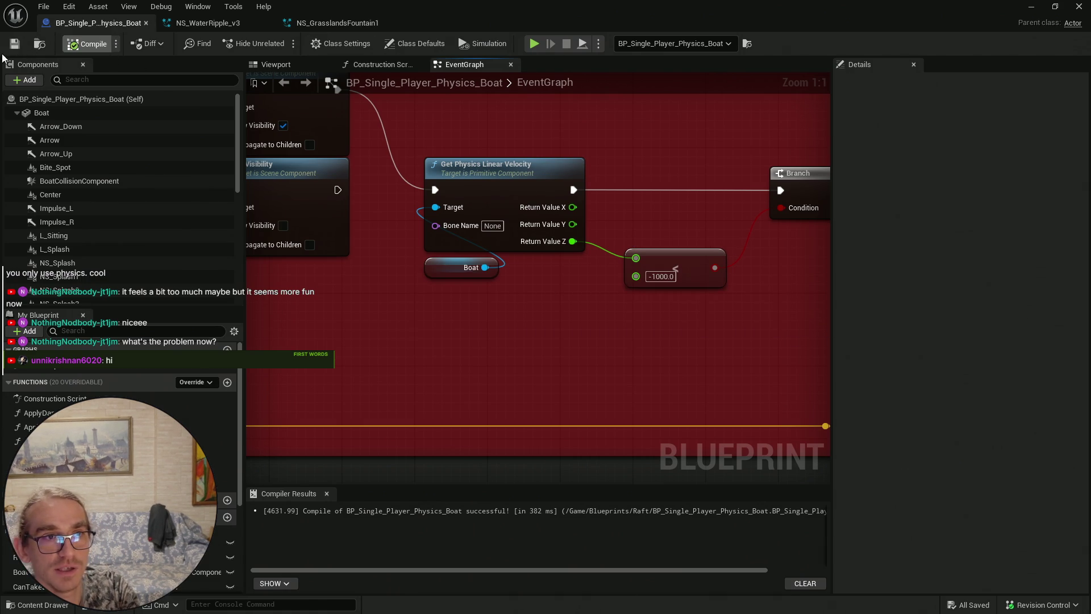
pyautogui.click(97, 48)
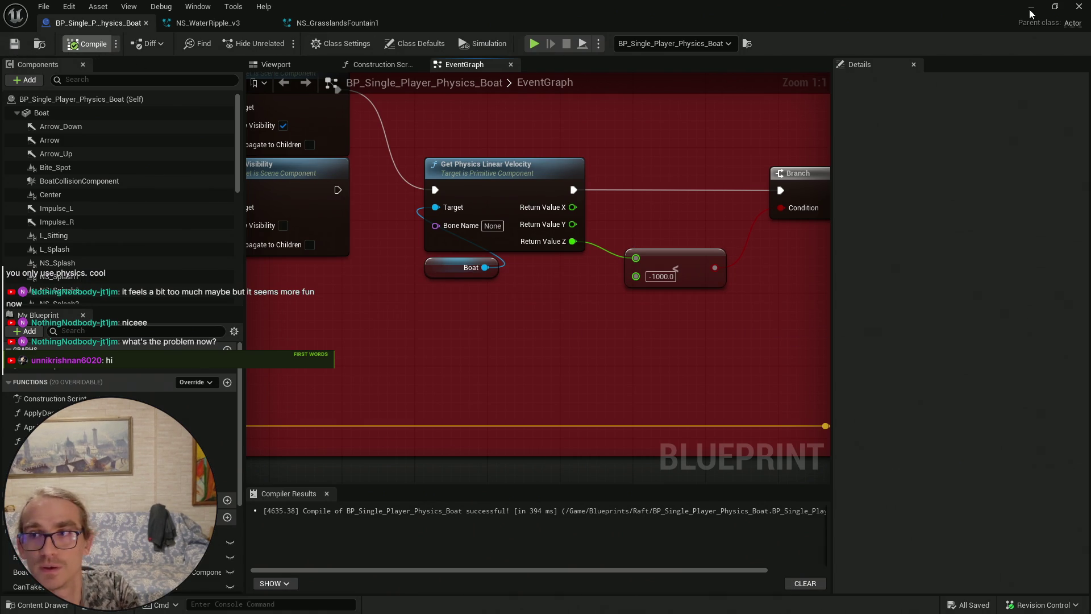
pyautogui.click(1030, 10)
pyautogui.hotkey('ctrl', 'space')
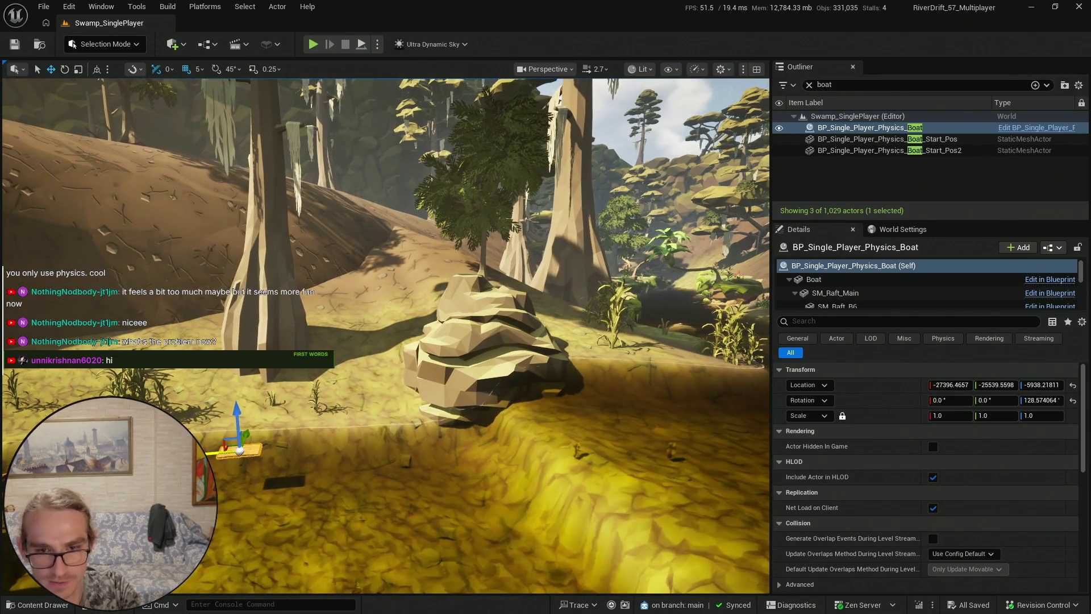
# Place the boat just right of the rock, save the Swamp_SinglePlayer map, and start a play test
pyautogui.moveTo(239, 450)
pyautogui.mouseDown()
pyautogui.moveTo(569, 406)
pyautogui.moveTo(611, 449)
pyautogui.moveTo(653, 426)
pyautogui.moveTo(634, 405)
pyautogui.moveTo(633, 362)
pyautogui.mouseUp()
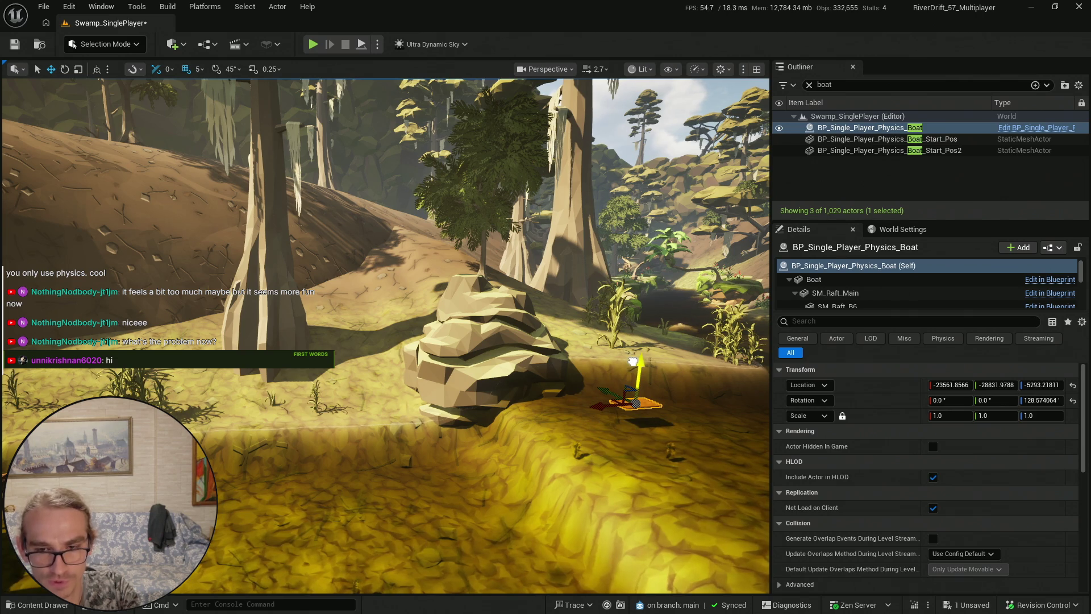
pyautogui.moveTo(594, 377); pyautogui.dragTo(603, 359)
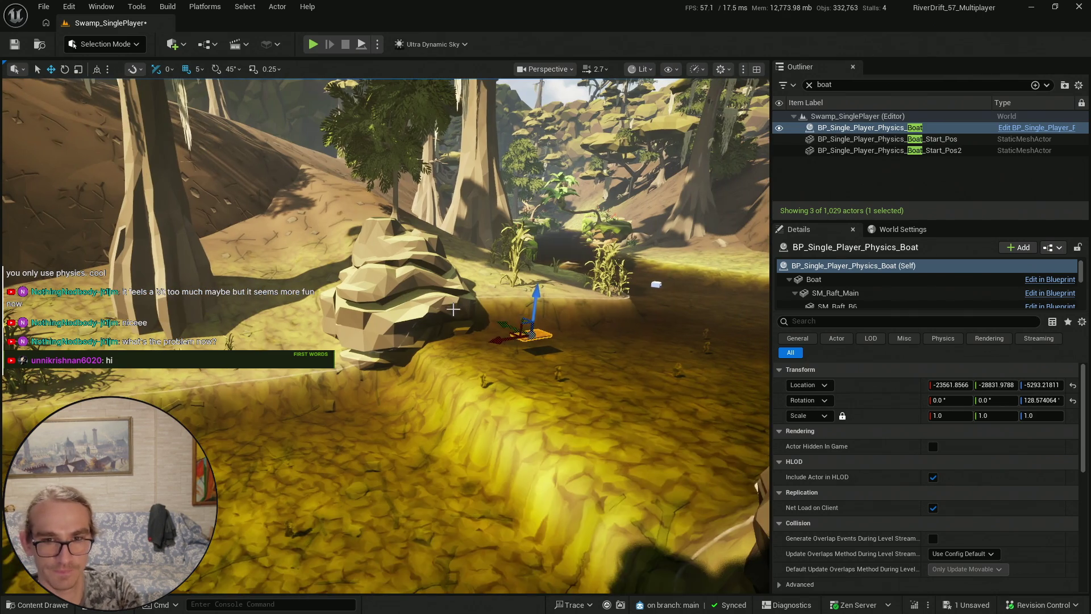
pyautogui.click(35, 604)
pyautogui.click(413, 316)
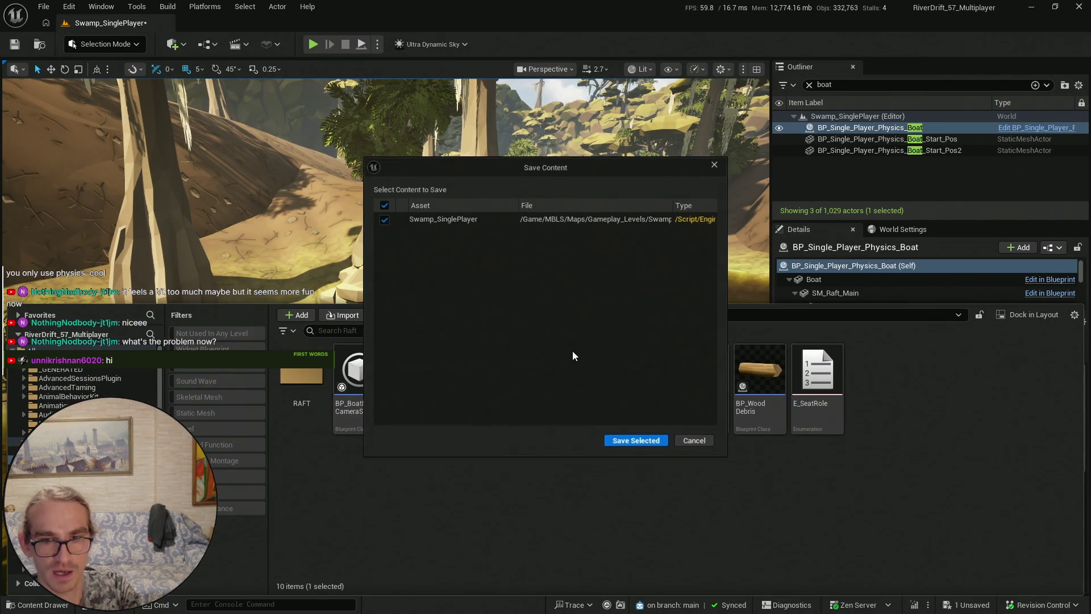
pyautogui.click(625, 442)
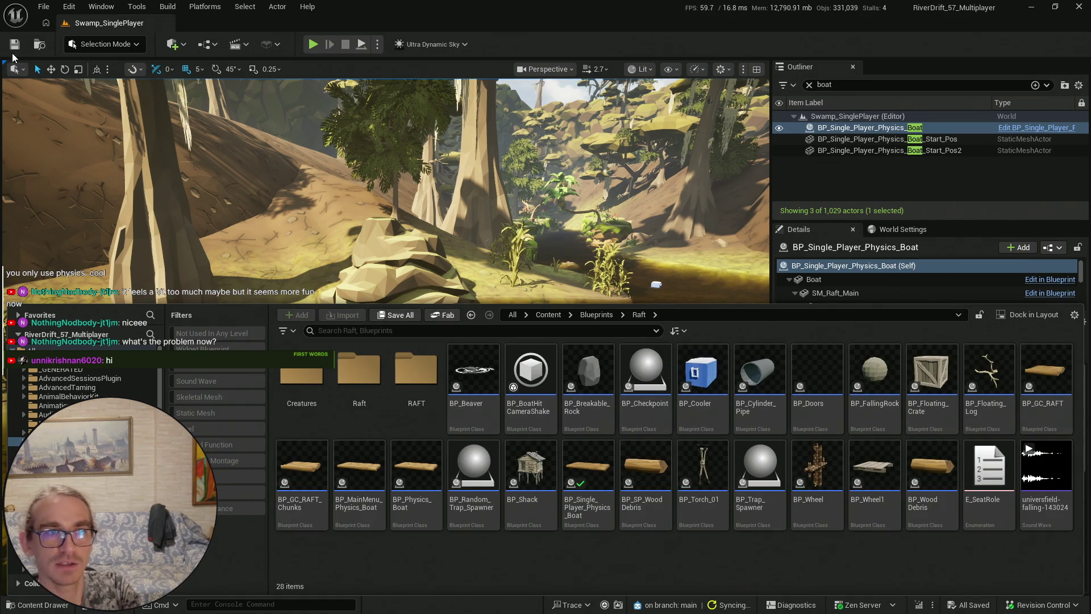
pyautogui.click(478, 258)
pyautogui.click(311, 45)
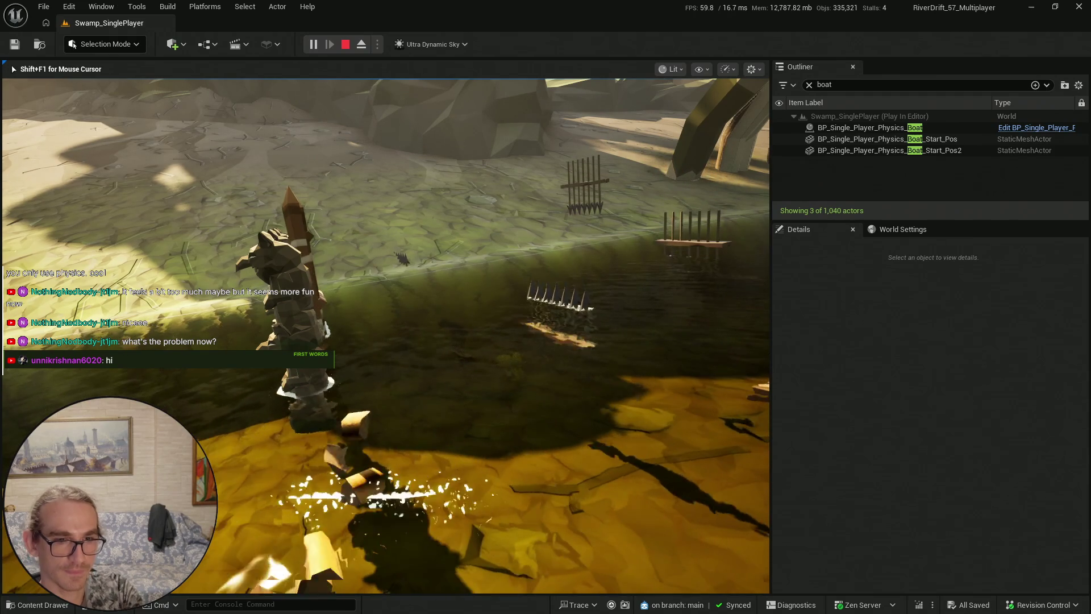
# End the boat play test with Esc and bring back the content drawer
pyautogui.press('Escape')
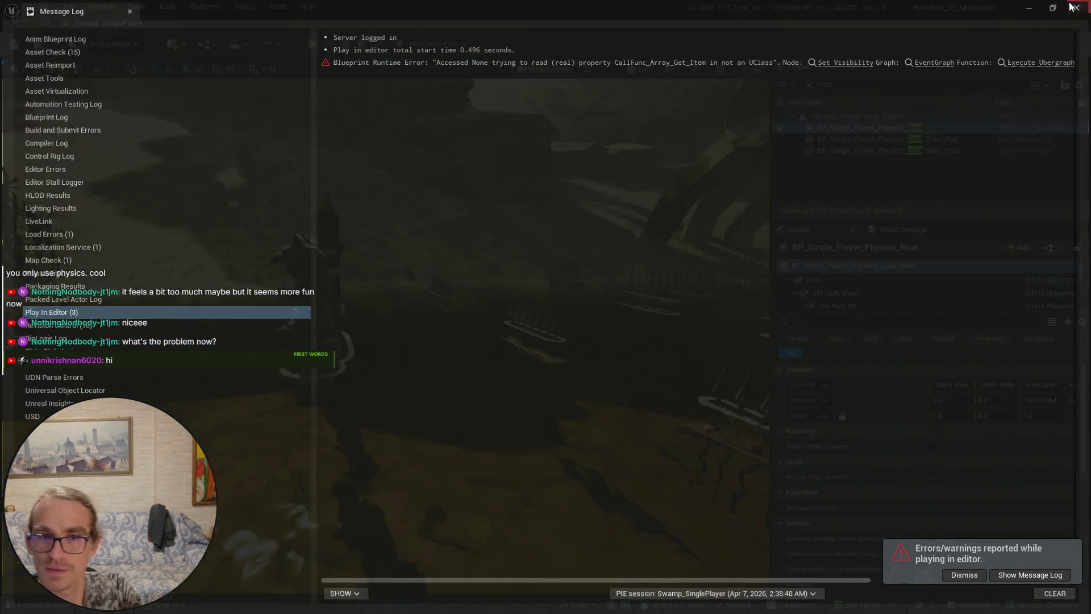
pyautogui.hotkey('ctrl', 'space')
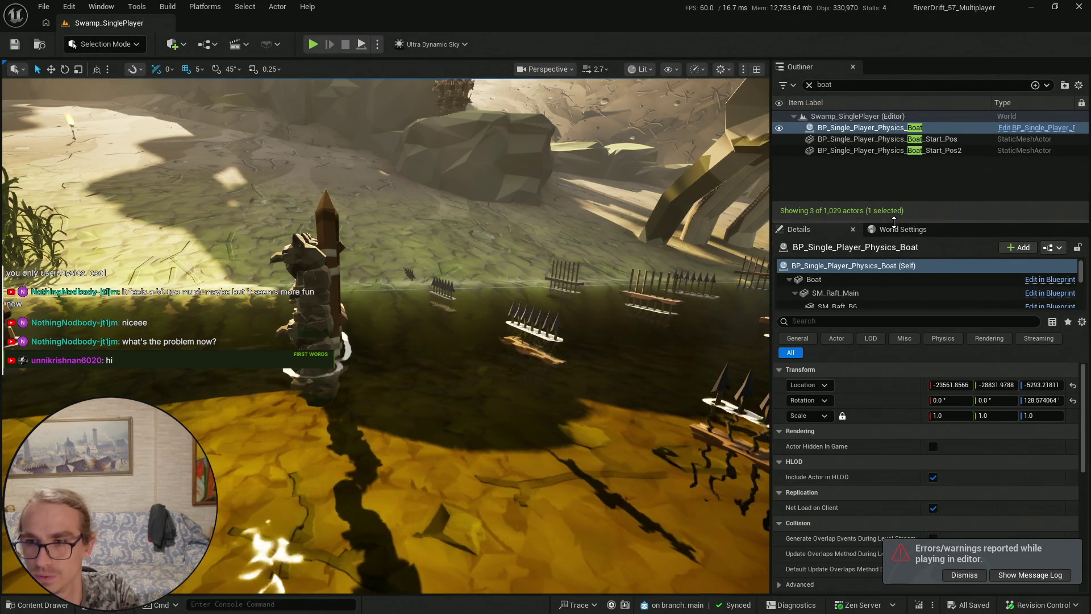
# Open BP_Single_Player_Character from World Settings' Default Pawn Class
pyautogui.click(903, 229)
pyautogui.click(973, 575)
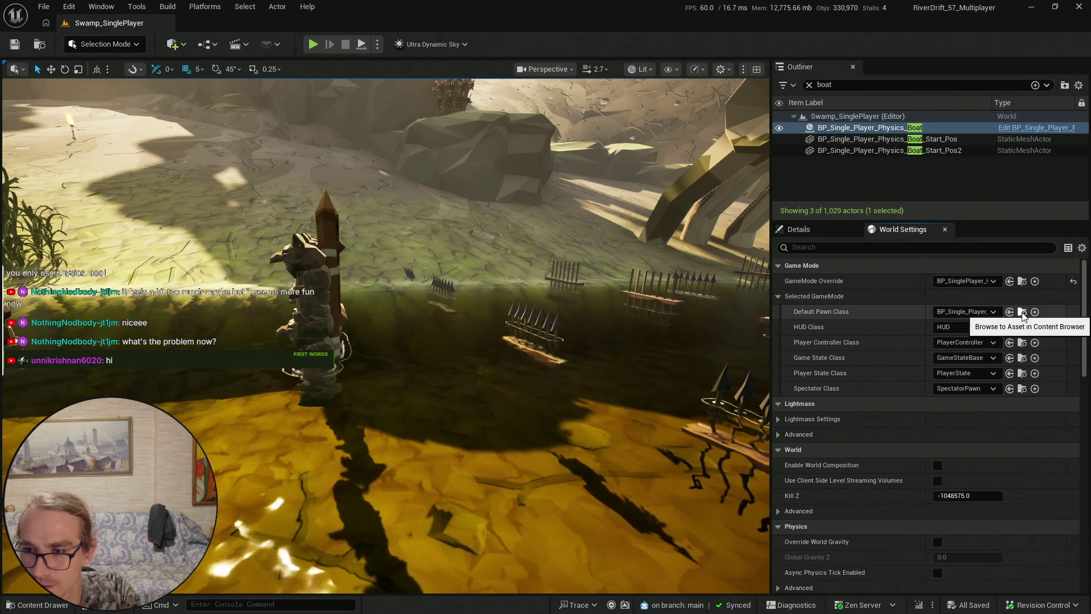
pyautogui.click(1022, 312)
pyautogui.doubleClick(711, 373)
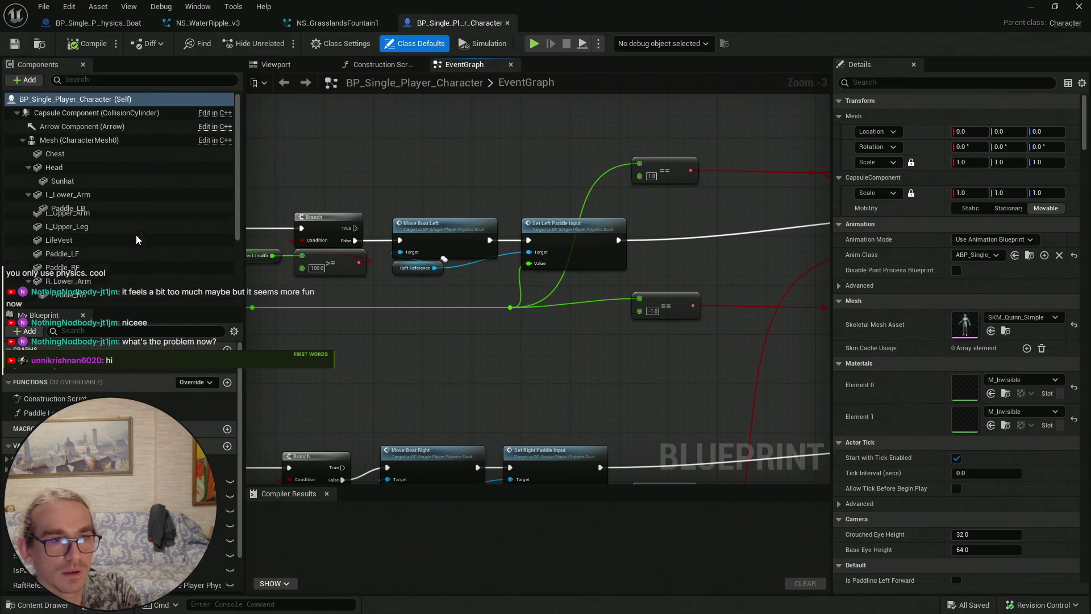
# Select the Buoyancy component and review its Buoyancy Data settings
pyautogui.scroll(-5, 132, 231)
pyautogui.click(113, 282)
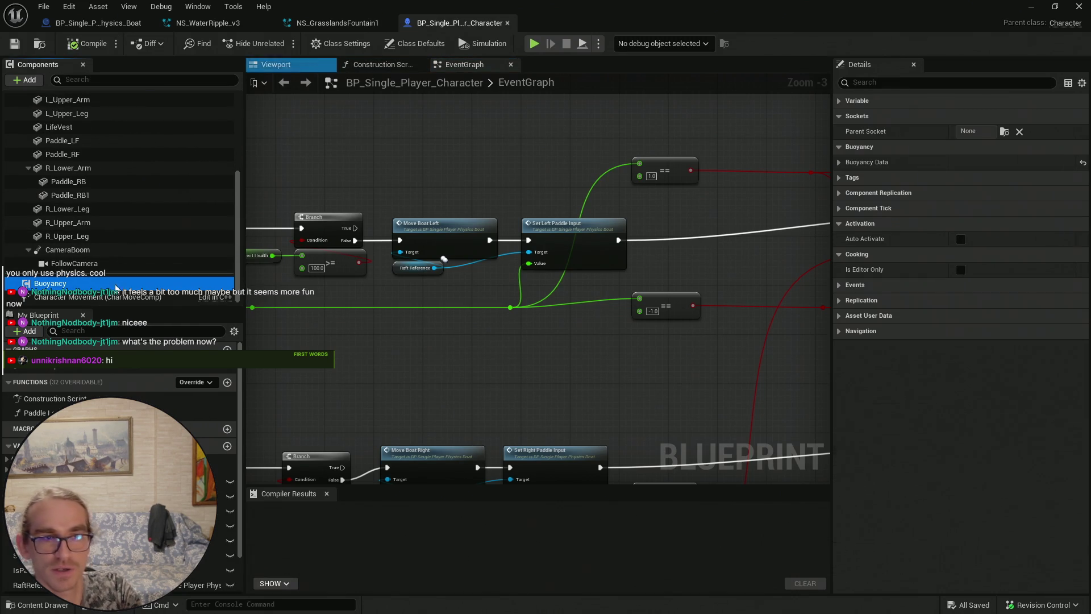
pyautogui.click(839, 163)
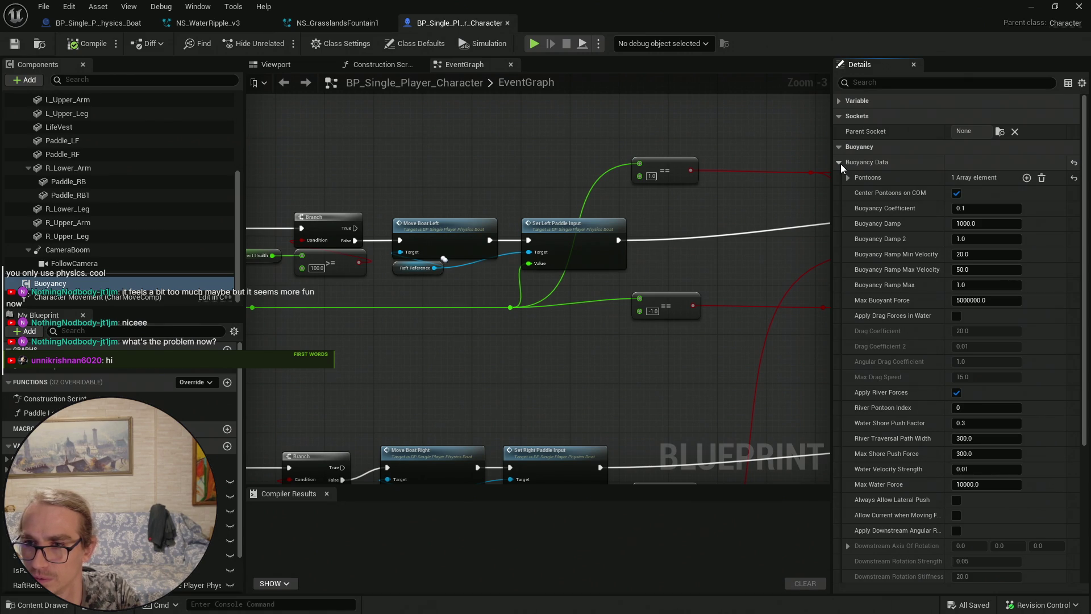
pyautogui.click(839, 162)
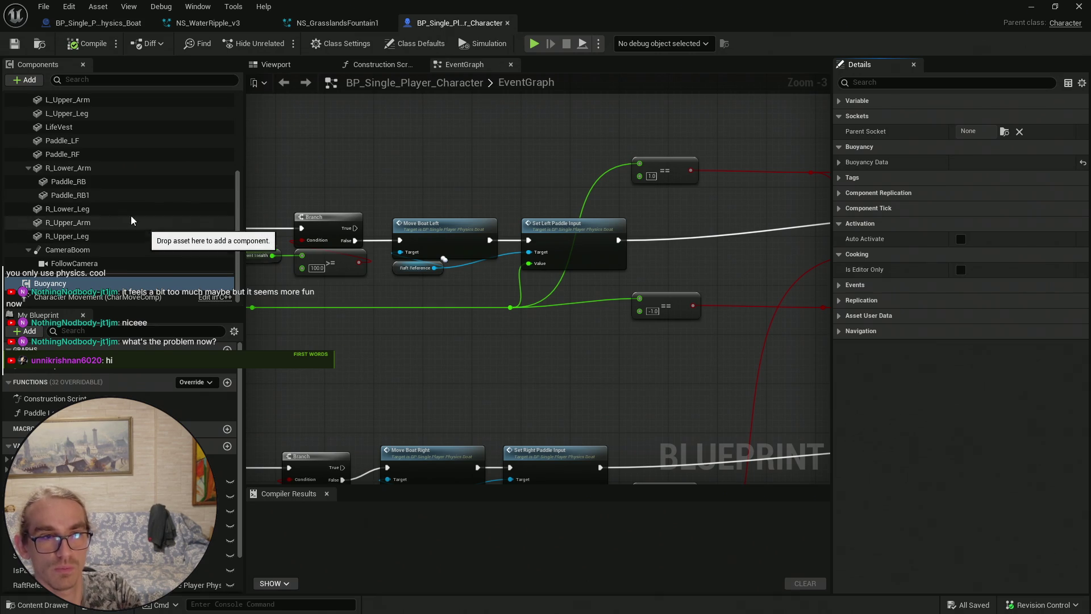
pyautogui.scroll(5, 108, 199)
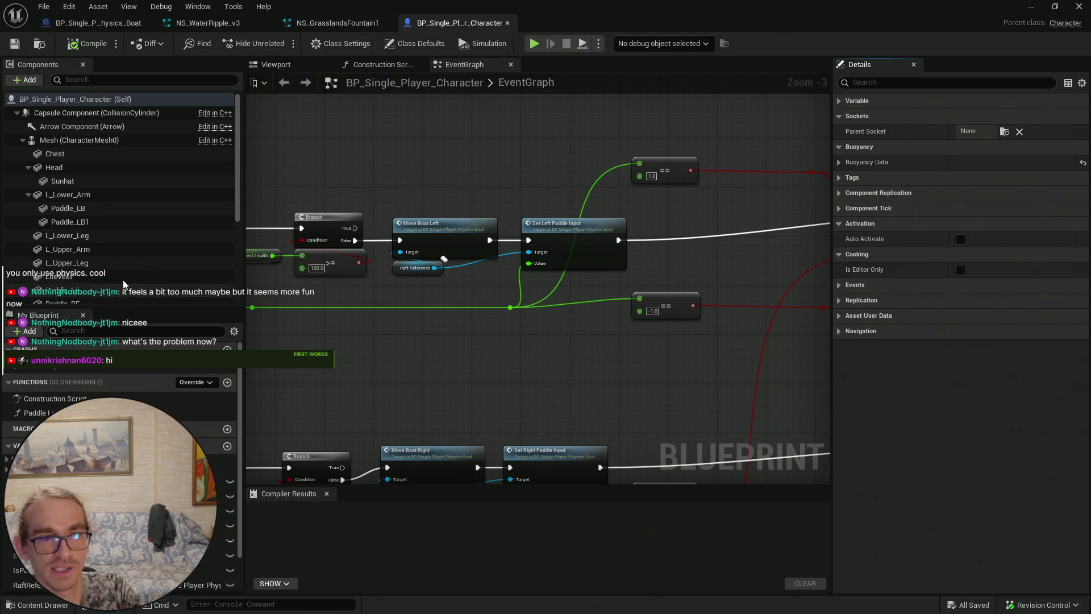
pyautogui.scroll(-5, 129, 258)
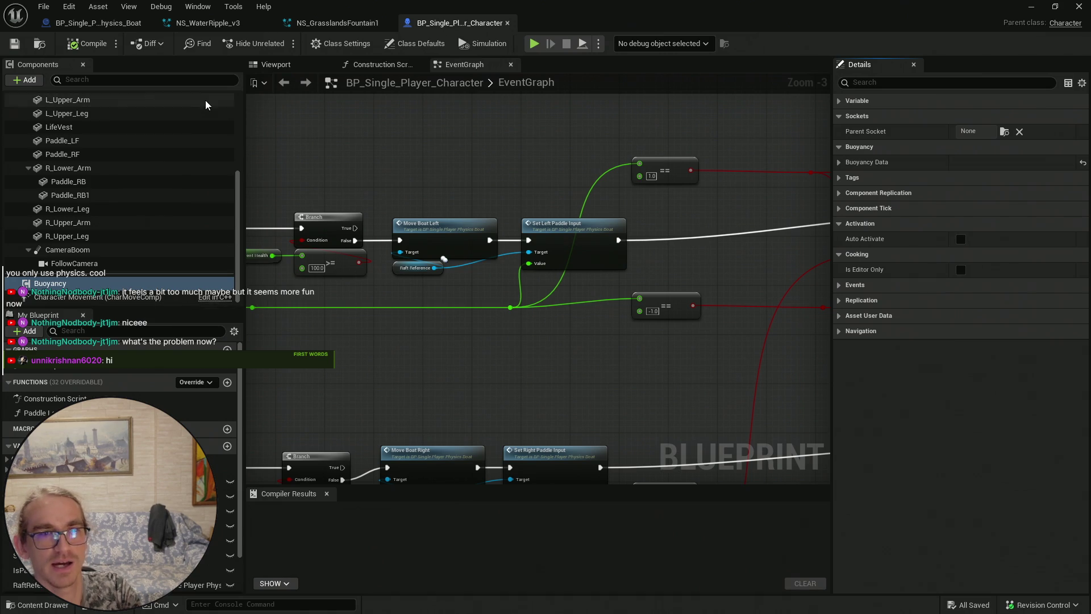
# Close the character Blueprint and minimize Unreal Engine to the desktop
pyautogui.click(507, 22)
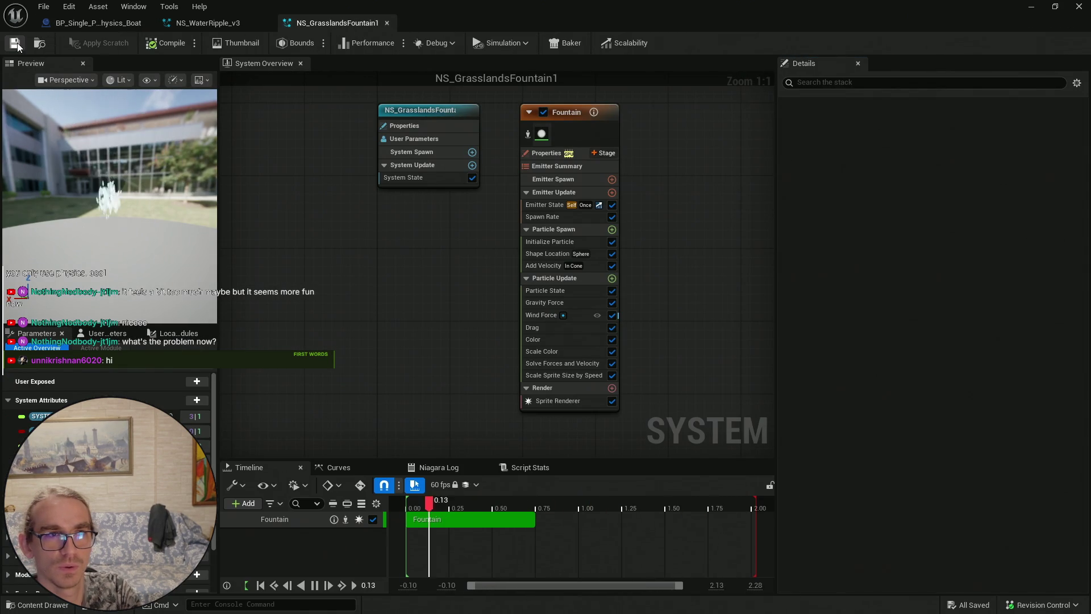
pyautogui.click(1031, 7)
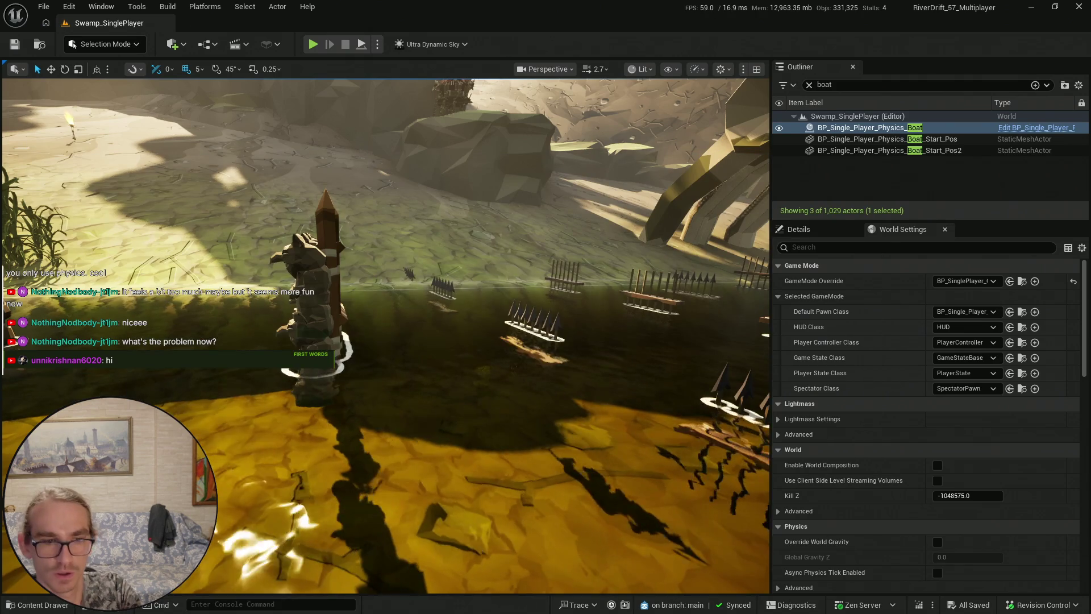
pyautogui.hotkey('ctrl', 'space')
pyautogui.hotkey('ctrl', 'space')
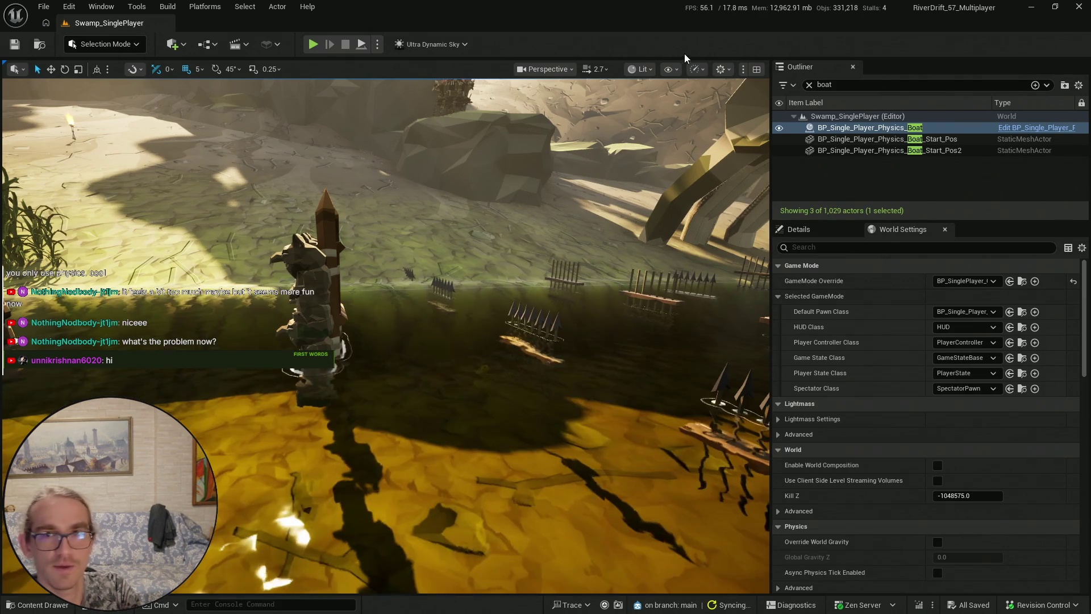
pyautogui.click(1032, 7)
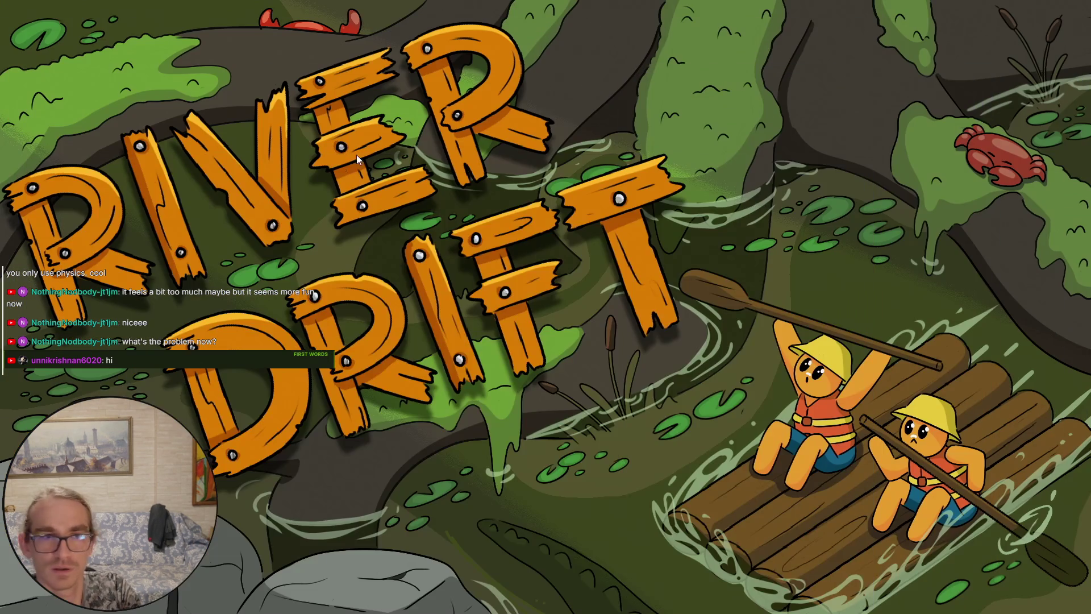
# Bring Chrome forward and close the leftover Viewport and Water tabs
pyautogui.rightClick(345, 205)
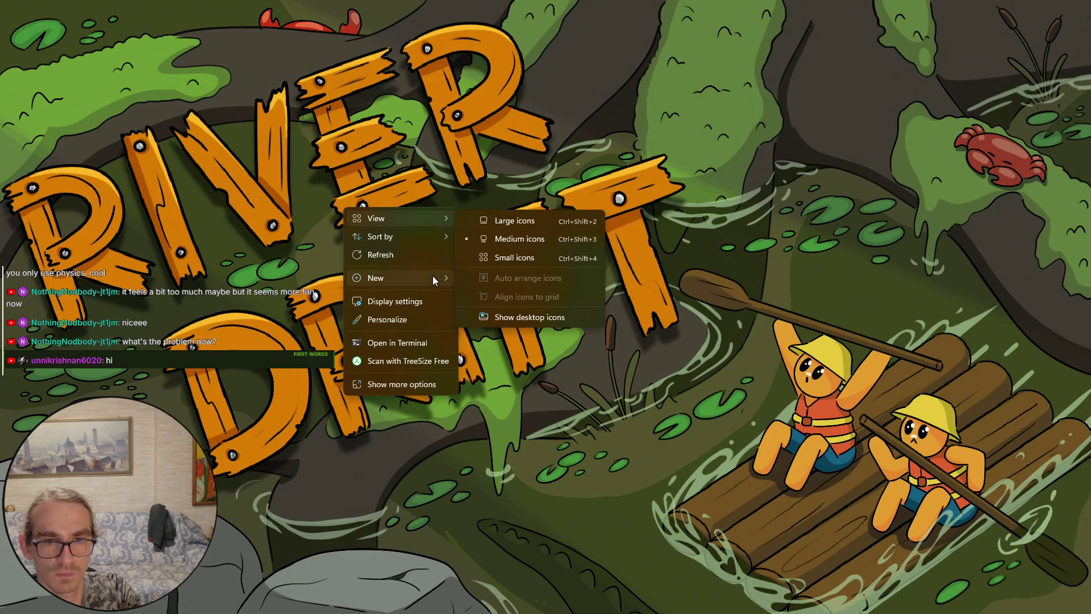
pyautogui.moveTo(432, 277)
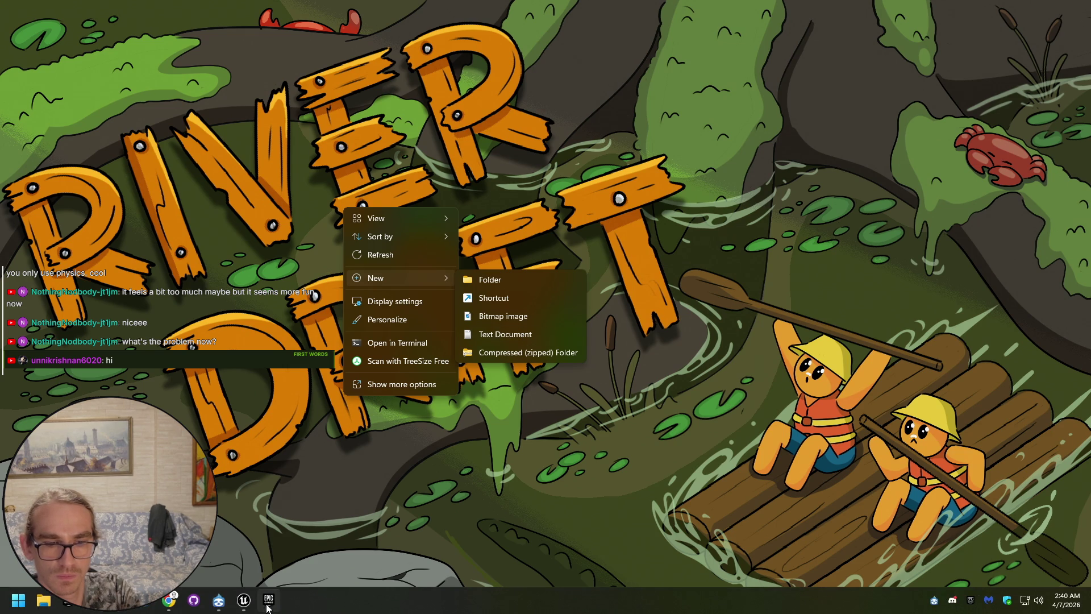
pyautogui.click(169, 600)
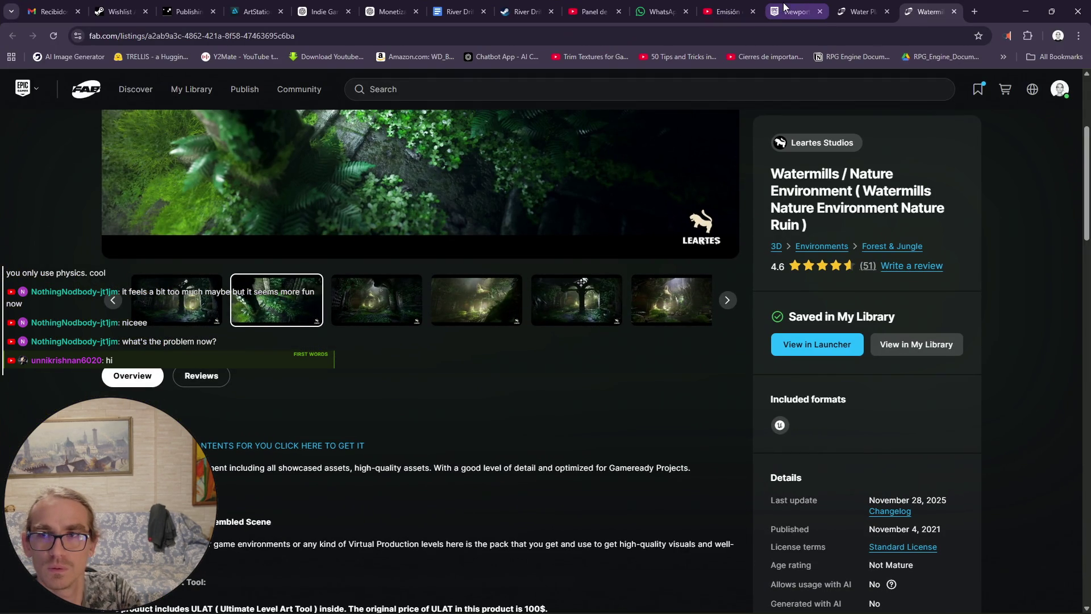
pyautogui.click(819, 12)
pyautogui.click(818, 12)
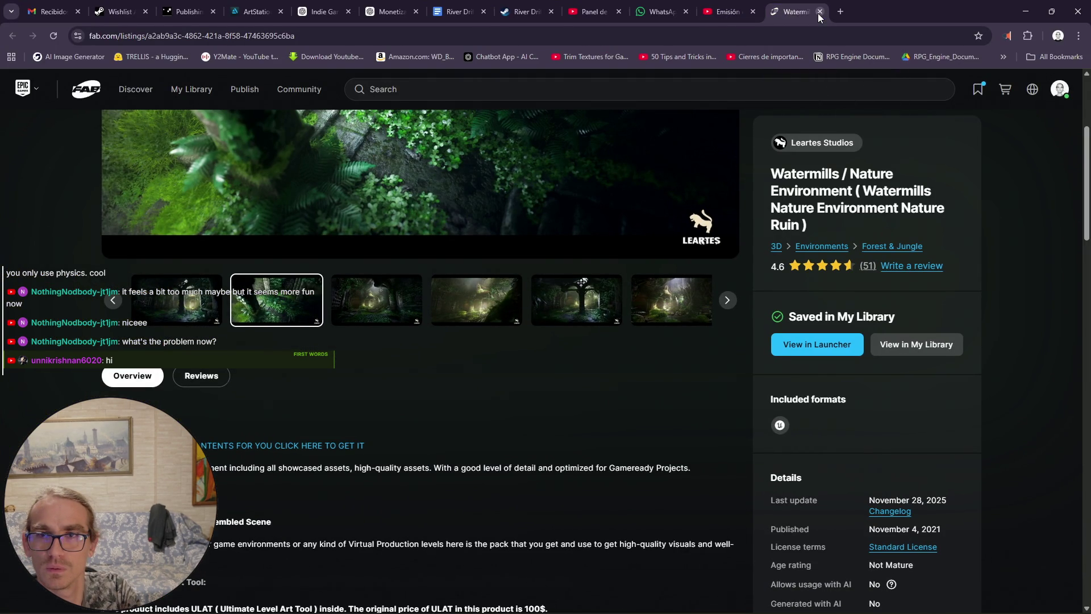
# Close the Fab Watermills tab and switch to the River Drift To Do List document
pyautogui.click(818, 13)
pyautogui.click(573, 10)
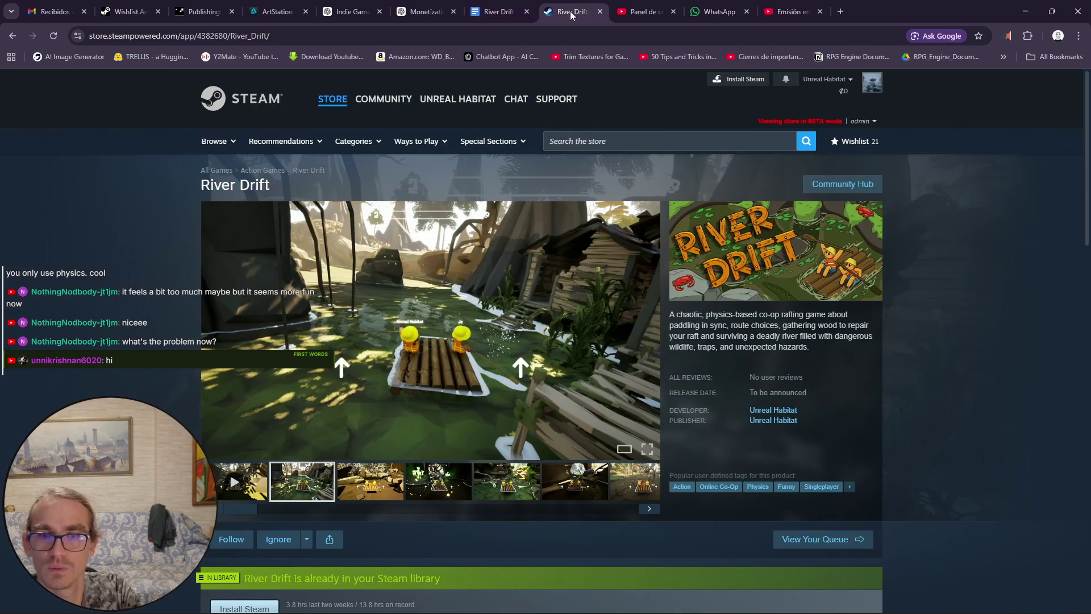
pyautogui.click(588, 6)
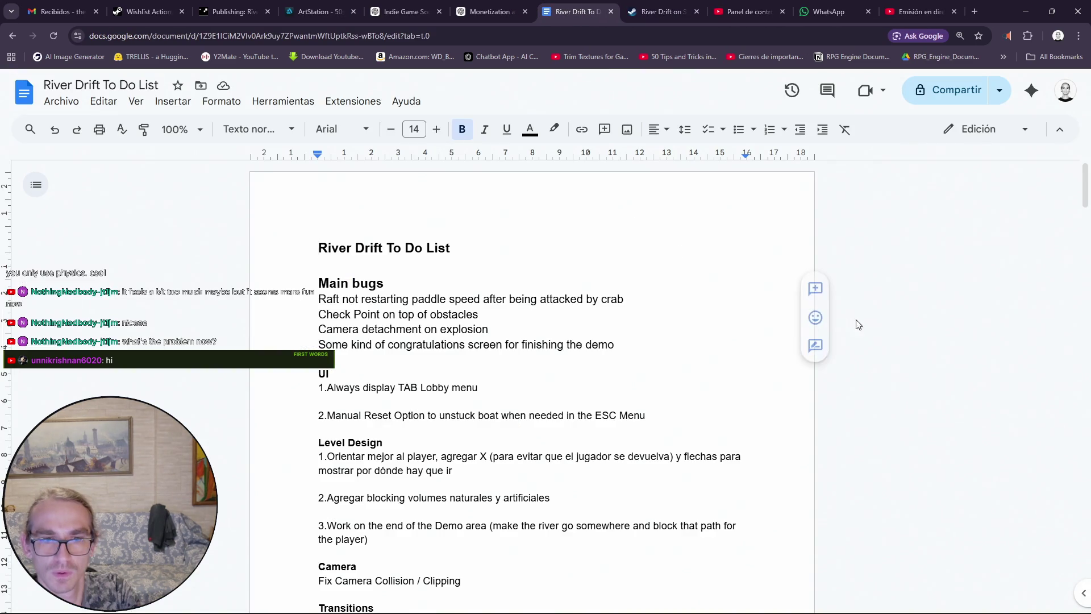
# Scroll through the document, back up to the title, and insert a new line beneath it
pyautogui.scroll(-15, 877, 332)
pyautogui.scroll(-20, 877, 333)
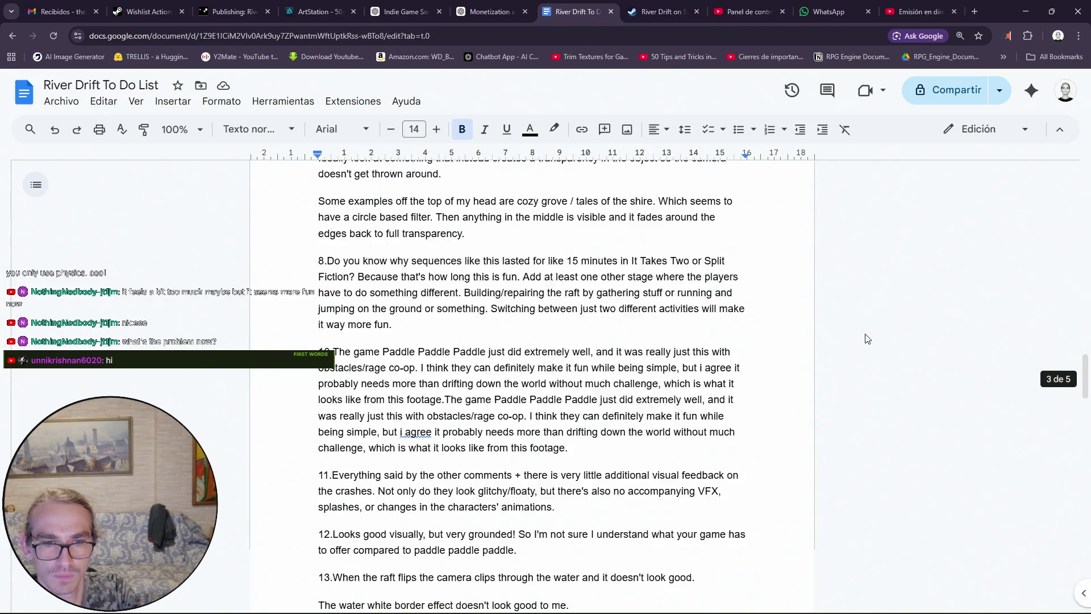
pyautogui.scroll(-14, 877, 339)
pyautogui.scroll(18, 883, 330)
pyautogui.scroll(20, 884, 321)
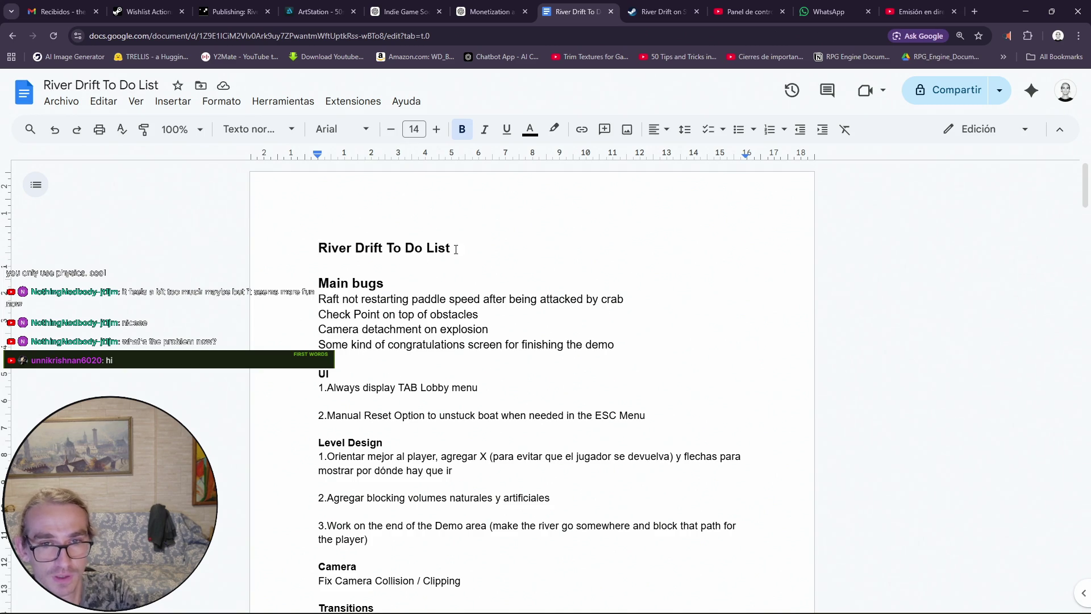
pyautogui.press('Return')
pyautogui.press('Return')
# Add a 'To Do:' heading under the title
pyautogui.write('TRT')
pyautogui.press('BackSpace')
pyautogui.press('BackSpace')
pyautogui.write('o ')
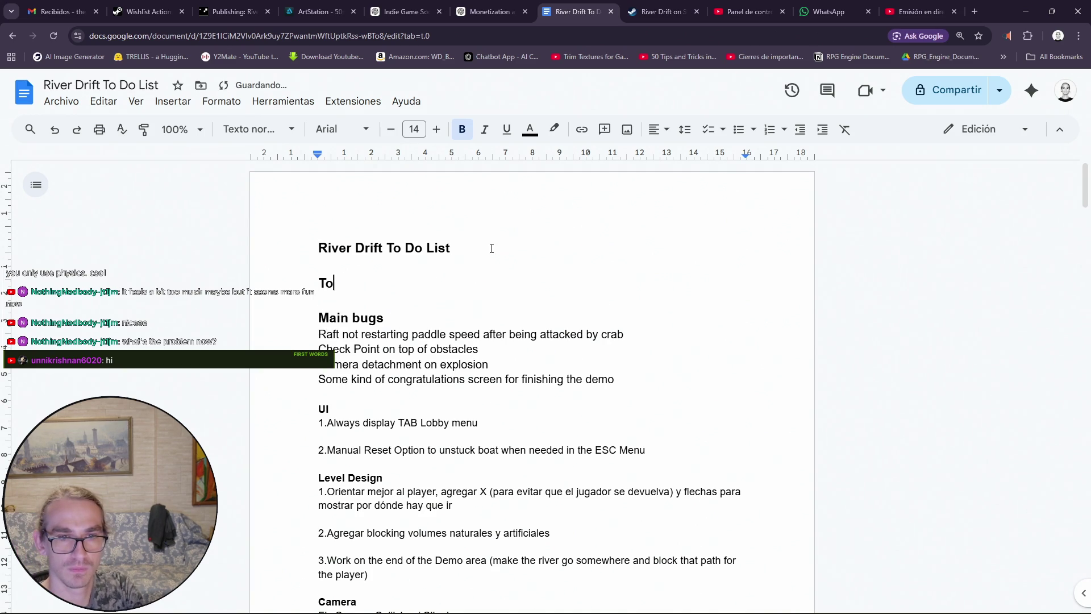
pyautogui.write('Do:')
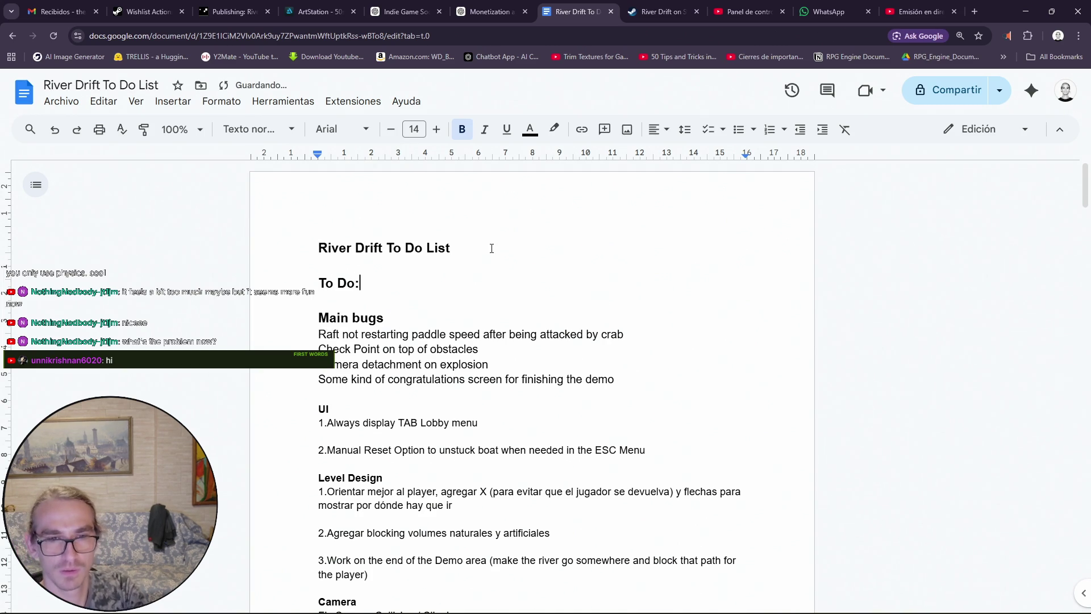
pyautogui.press('Return')
pyautogui.press('Return')
pyautogui.press('BackSpace')
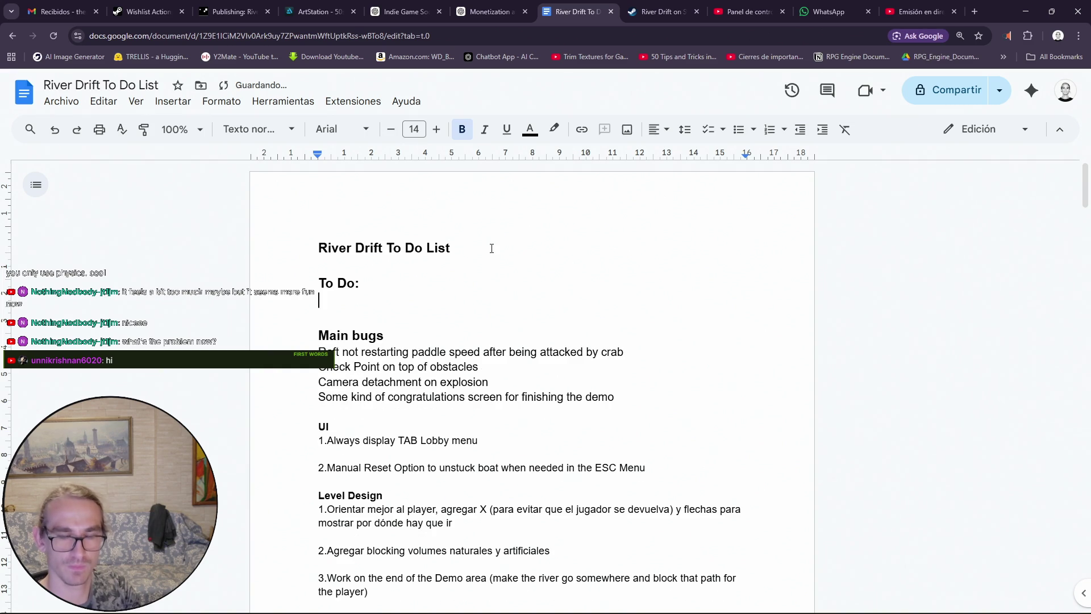
# Add the item 'Add verticality (more waterfalls)'
pyautogui.write('add')
pyautogui.press('BackSpace')
pyautogui.press('BackSpace')
pyautogui.press('BackSpace')
pyautogui.write('a')
pyautogui.press('BackSpace')
pyautogui.write('Add verticality ')
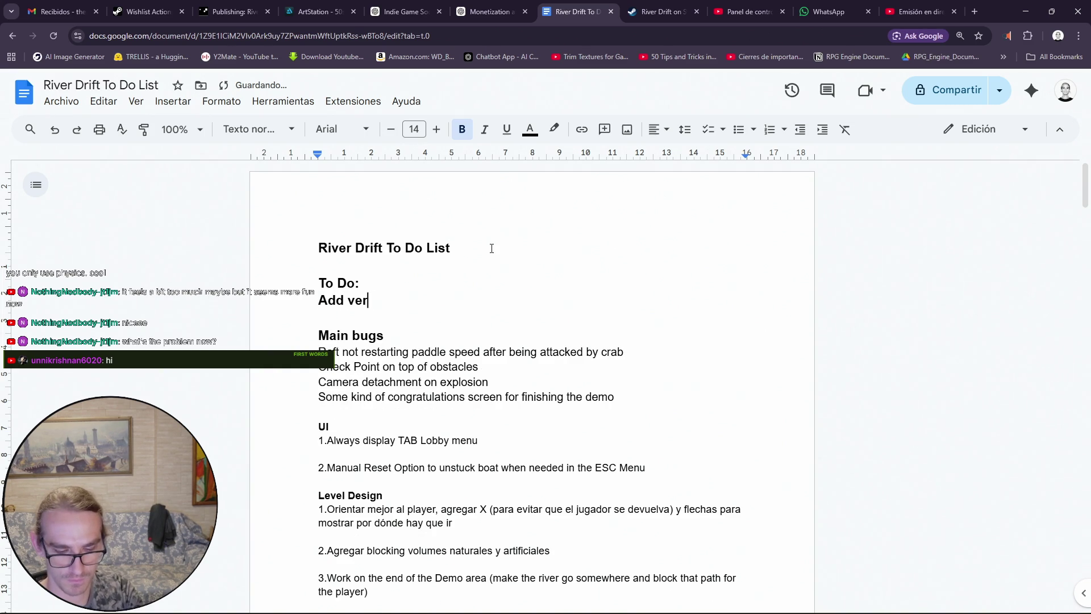
pyautogui.write('*more waterfalls ')
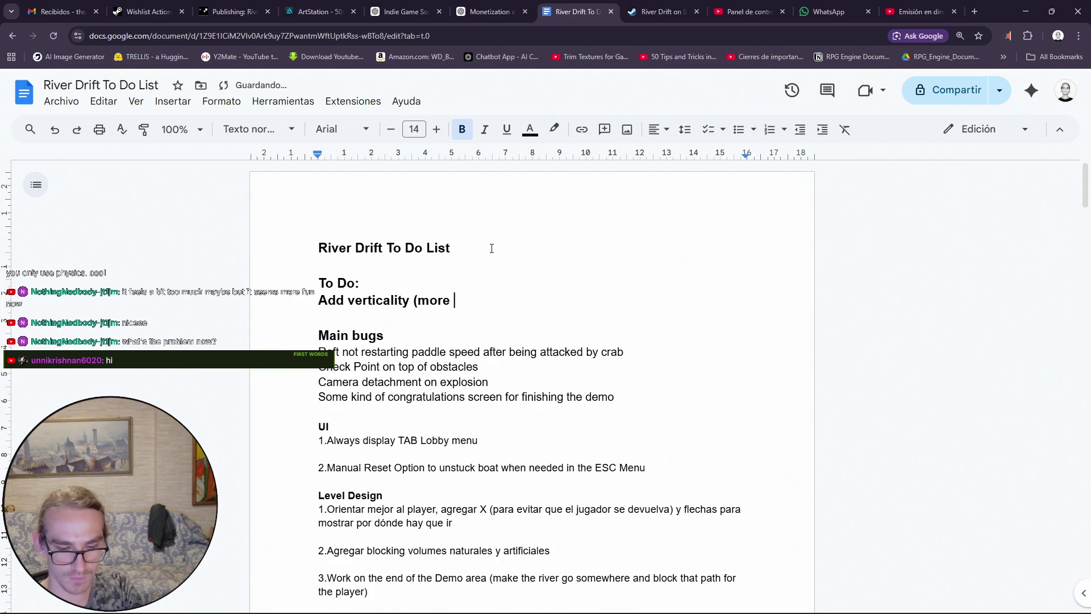
pyautogui.write(')')
pyautogui.press('Return')
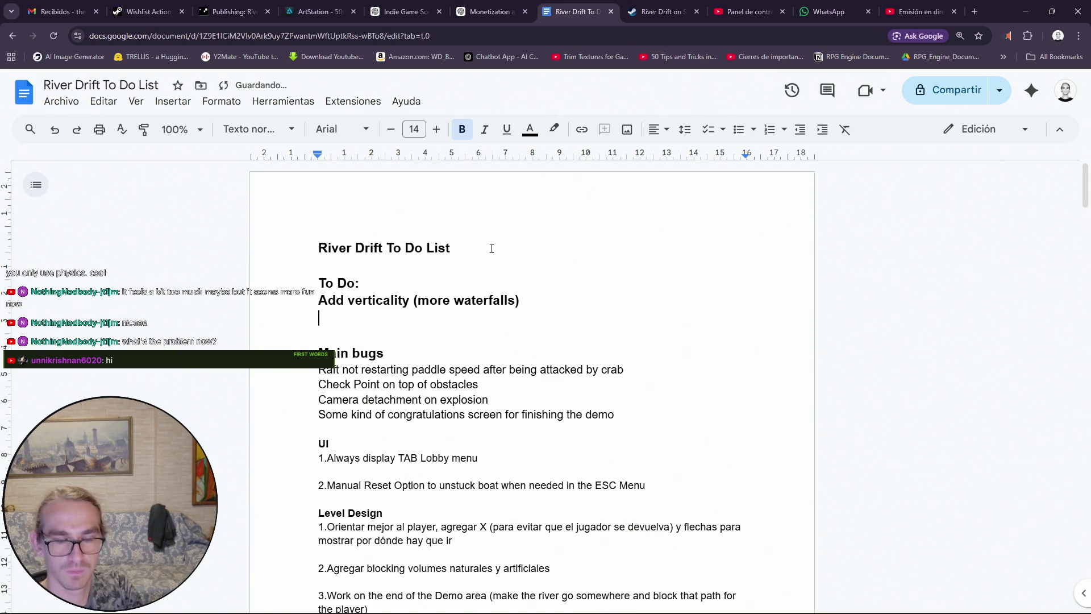
# Add 'Slow areas (tactical areas full of obstacles)' and start the next item
pyautogui.write('Slow r')
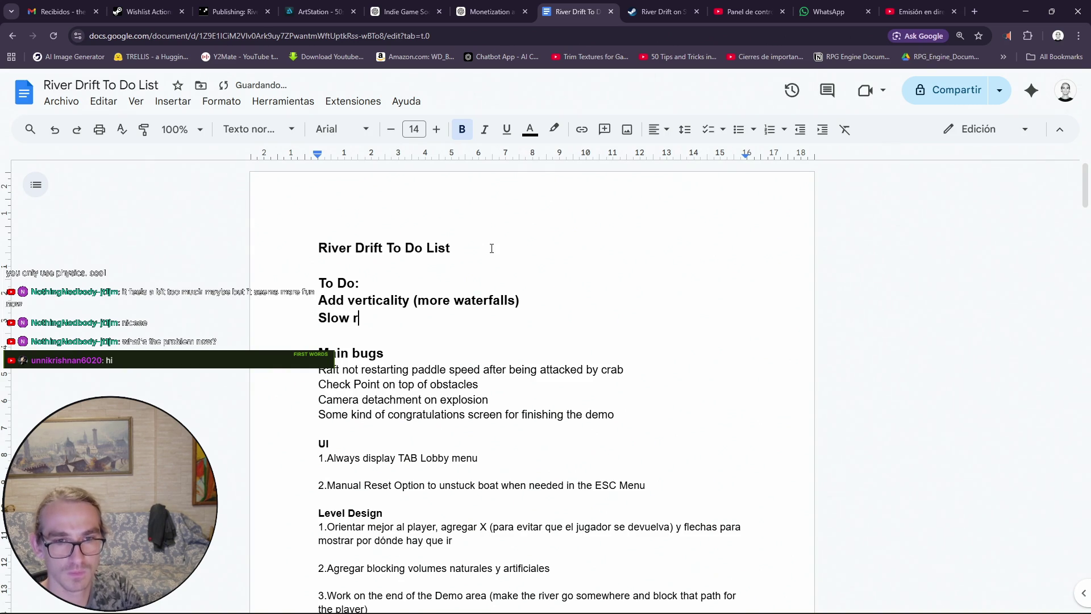
pyautogui.press('BackSpace')
pyautogui.press('BackSpace')
pyautogui.write('areas *')
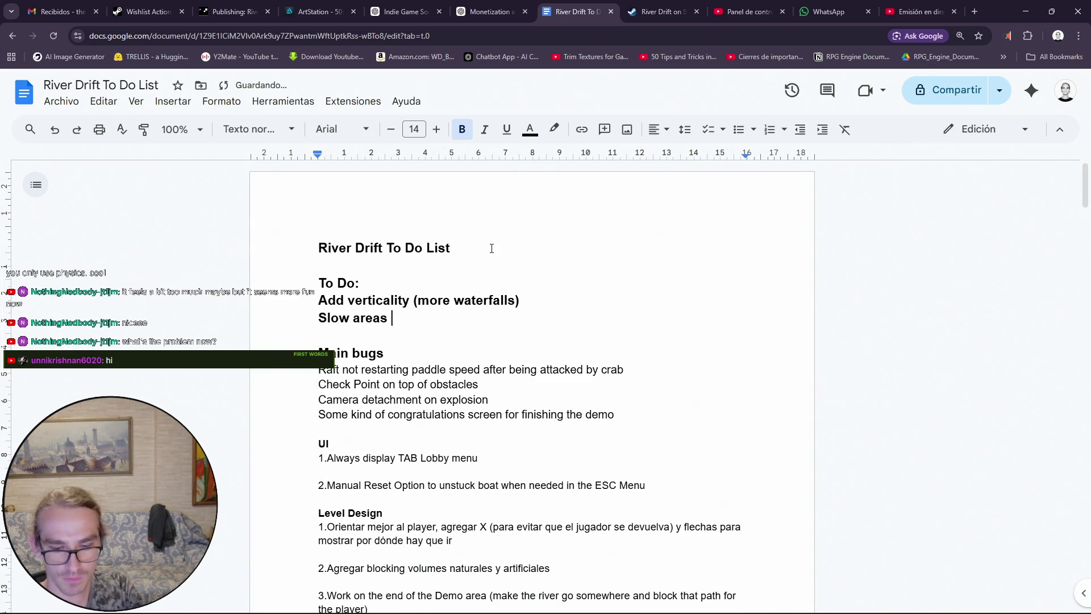
pyautogui.press('BackSpace')
pyautogui.write('(tacticals')
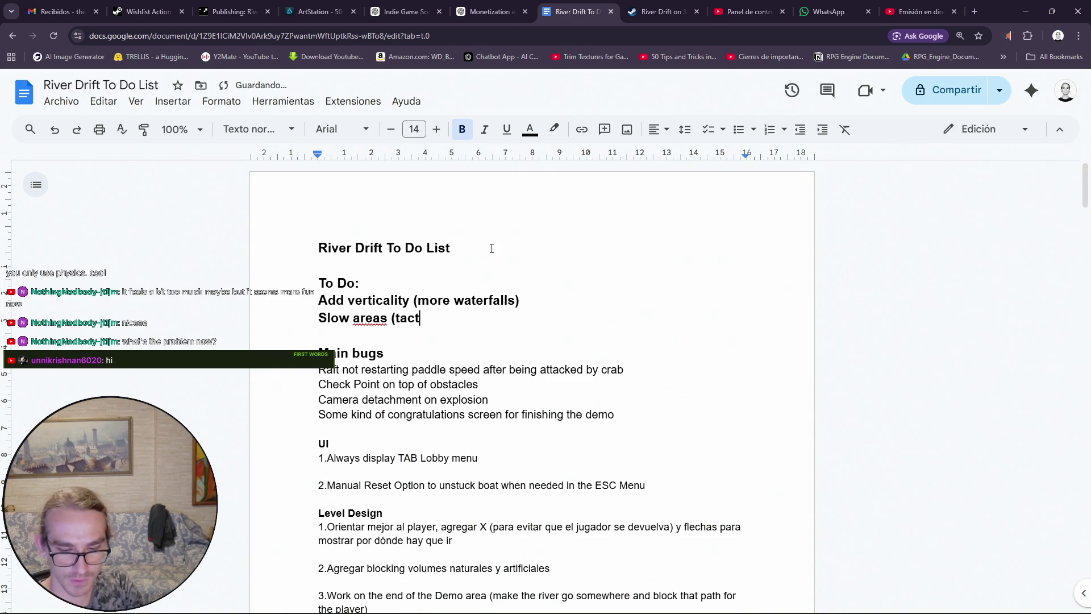
pyautogui.press('BackSpace')
pyautogui.write('a')
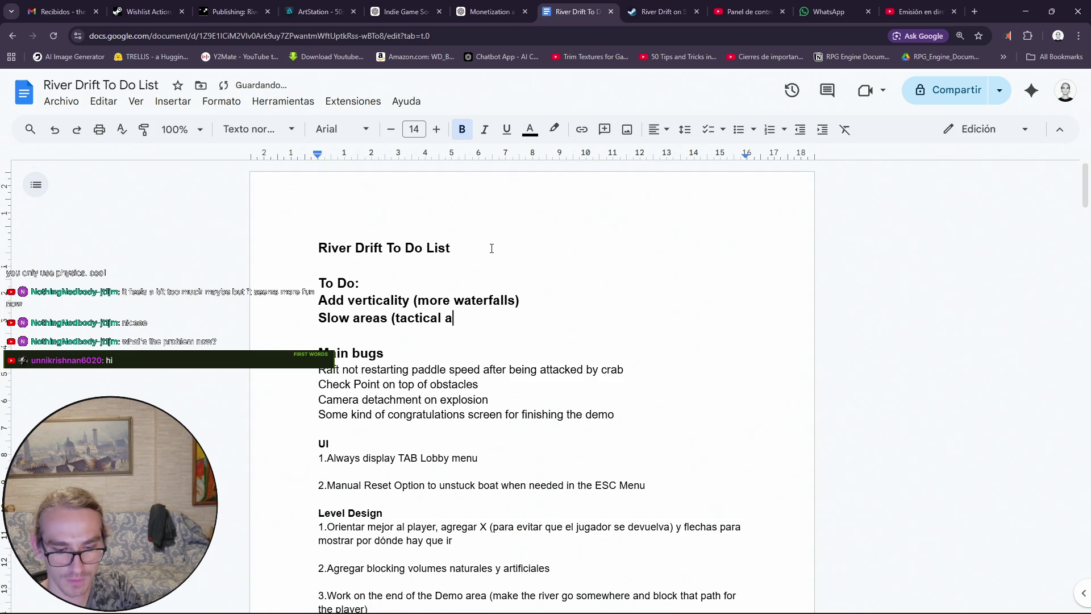
pyautogui.write('reas full of o')
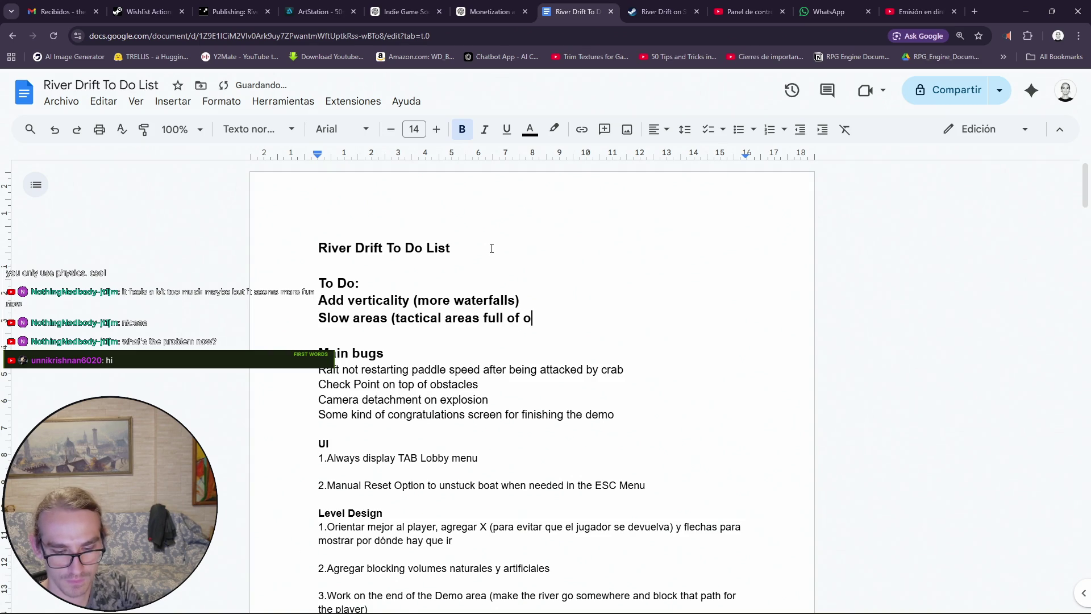
pyautogui.write('bstacles(')
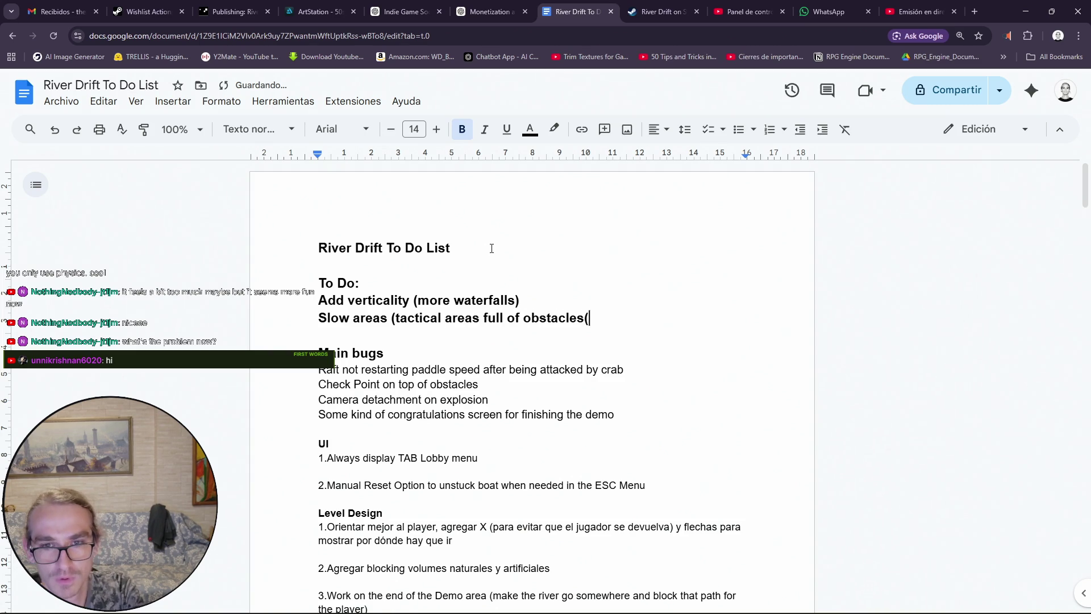
pyautogui.press('Return')
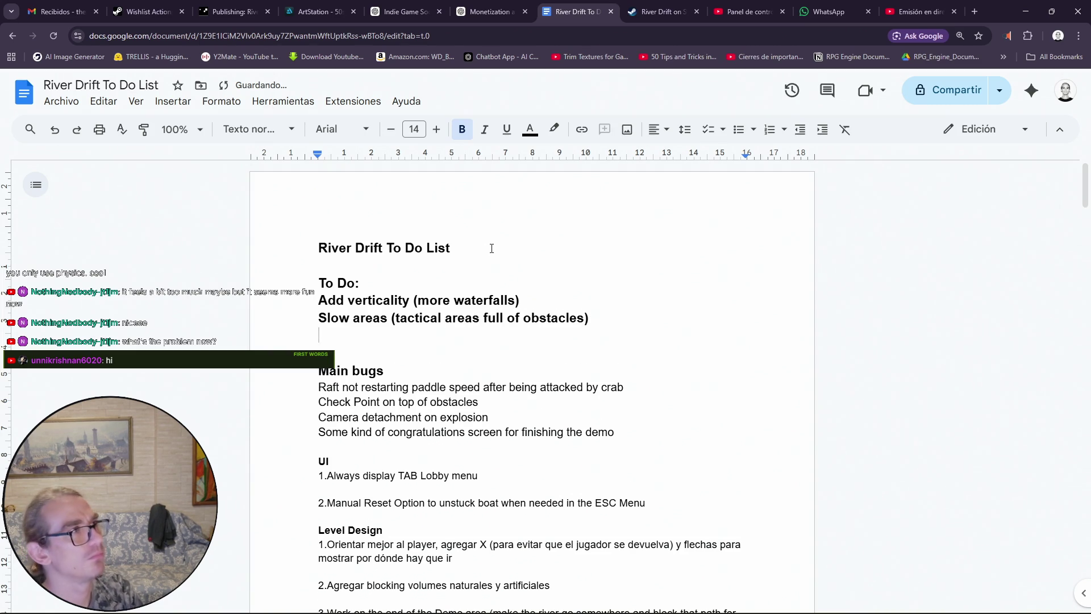
pyautogui.write('Make ')
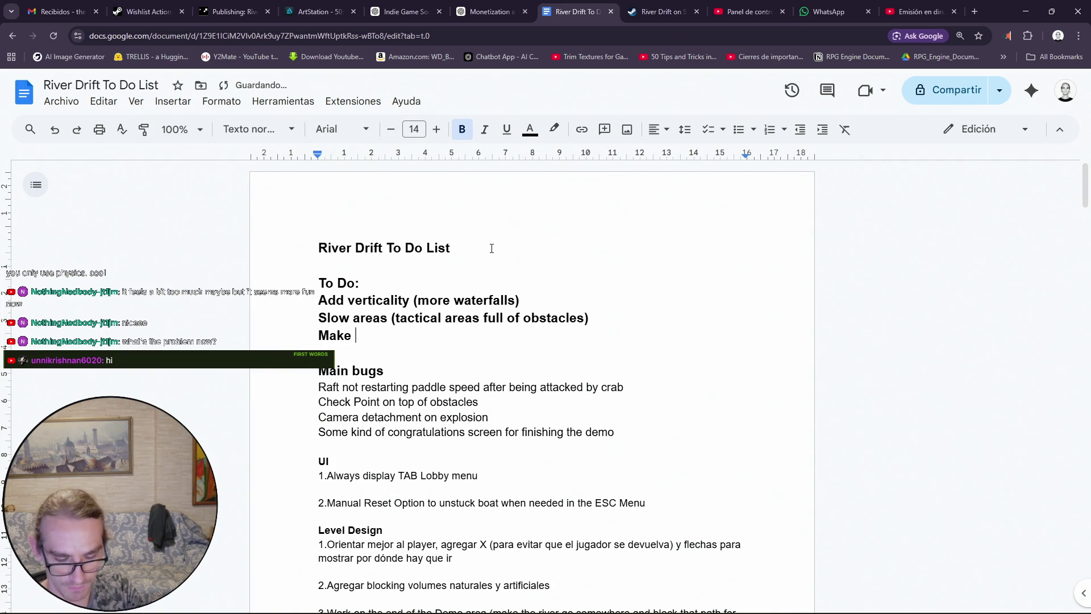
pyautogui.write('Boar')
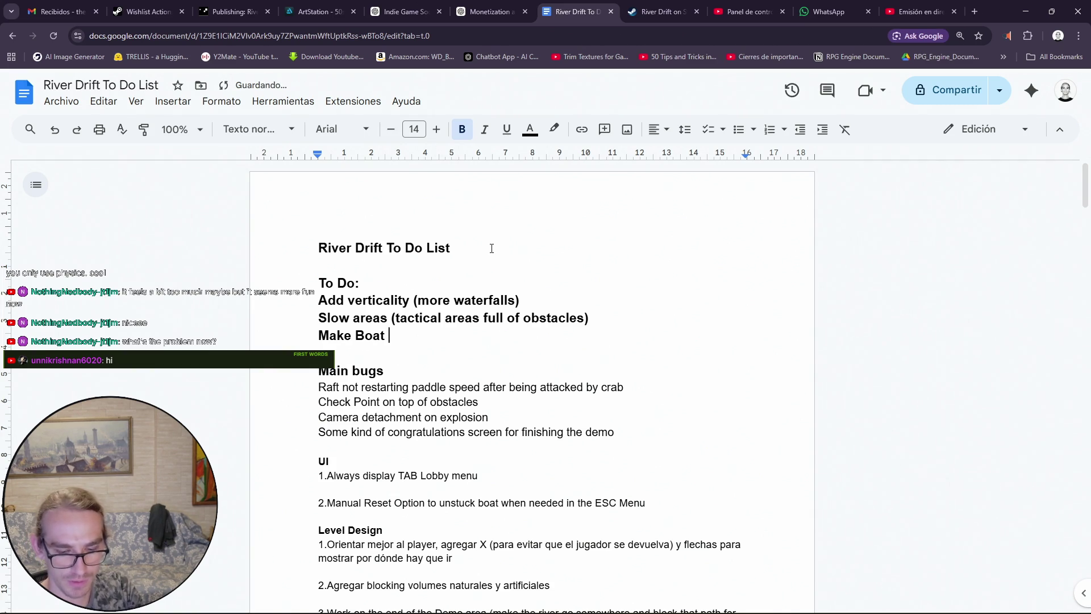
# Write the item about raft chunks and character floating slower (damping) after raft explosion
pyautogui.press('BackSpace')
pyautogui.press('BackSpace')
pyautogui.press('BackSpace')
pyautogui.write('r')
pyautogui.press('BackSpace')
pyautogui.write('R')
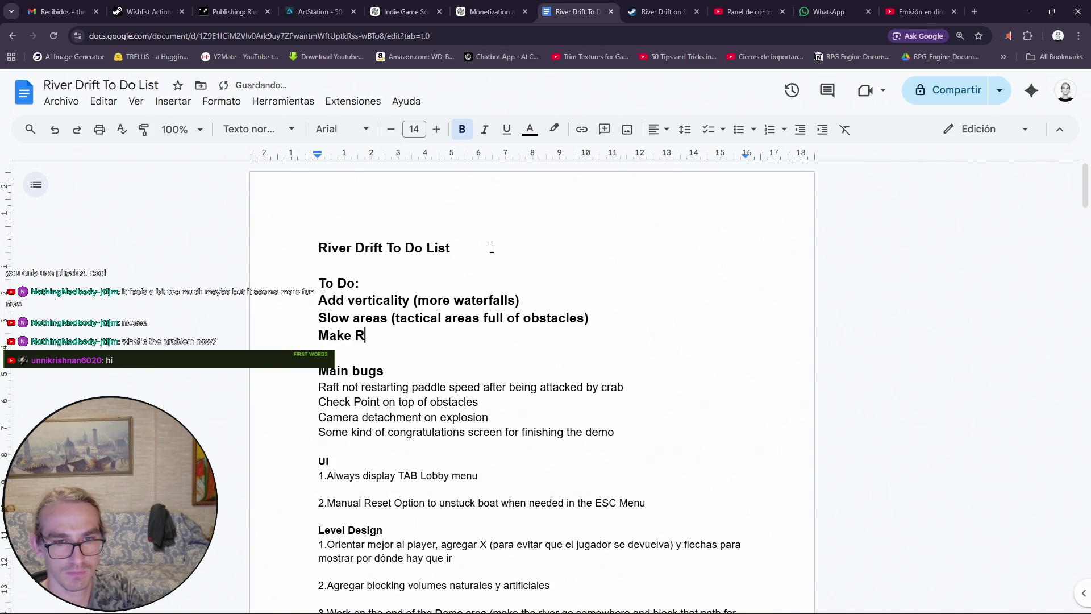
pyautogui.write('aft Chu')
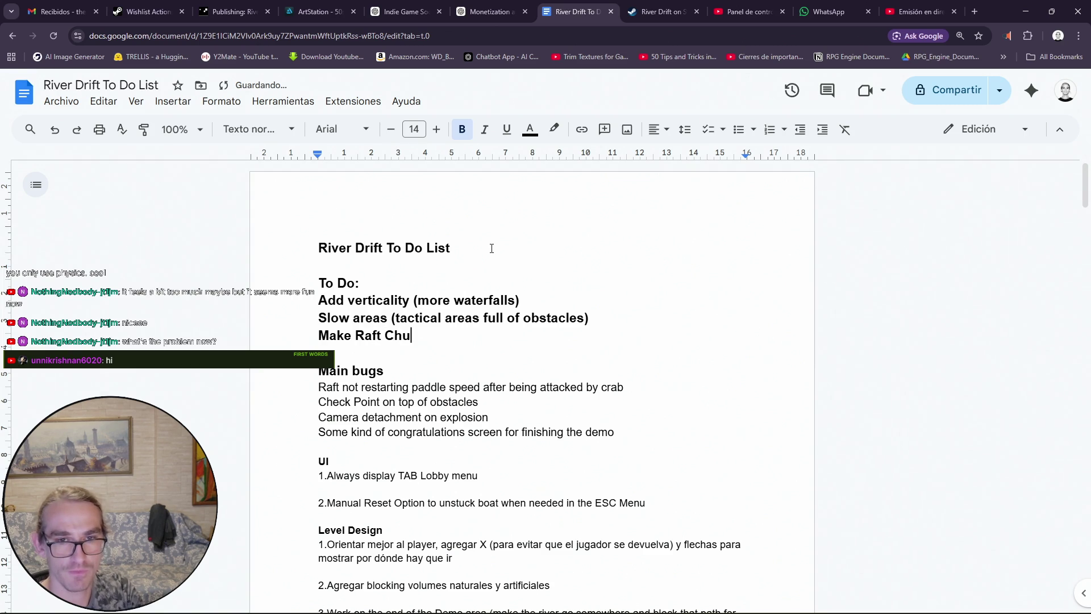
pyautogui.write('nkc')
pyautogui.press('BackSpace')
pyautogui.write('s')
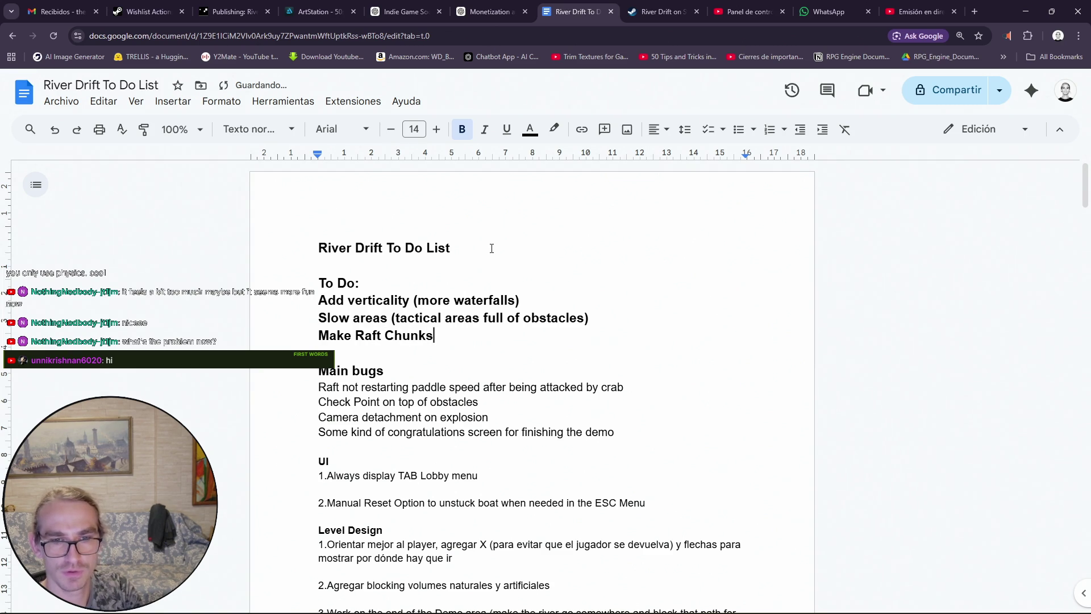
pyautogui.write('floatslower and ')
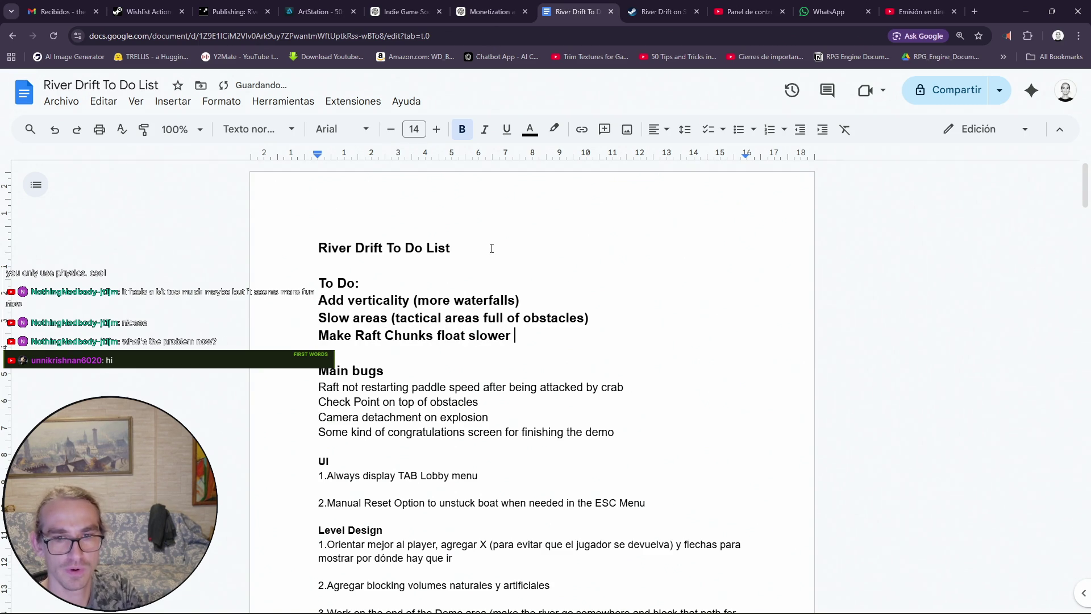
pyautogui.write('character flao')
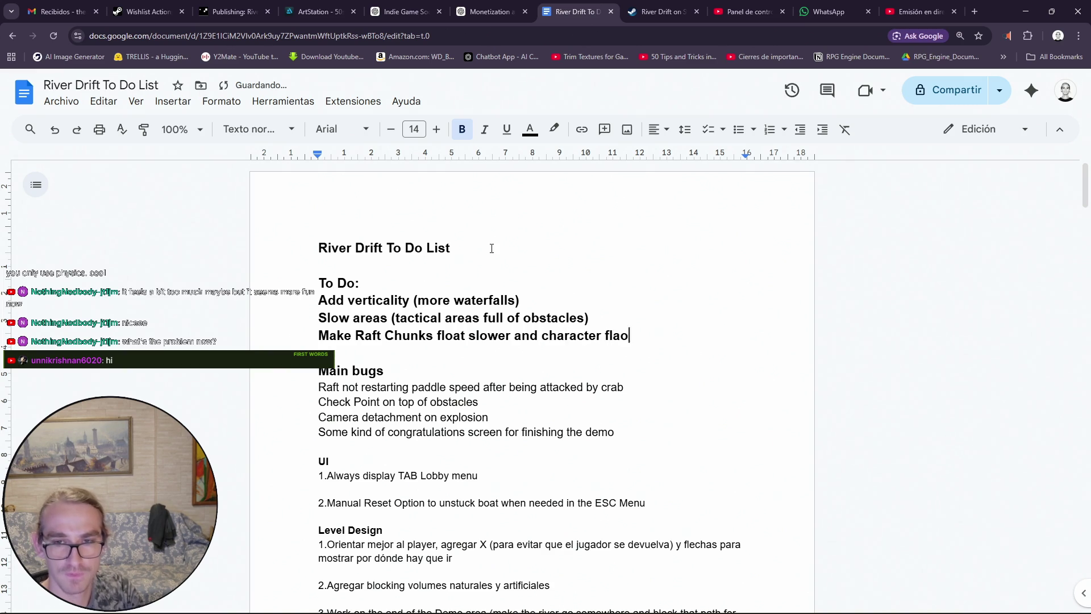
pyautogui.press('BackSpace')
pyautogui.press('BackSpace')
pyautogui.write('oat and go slower ')
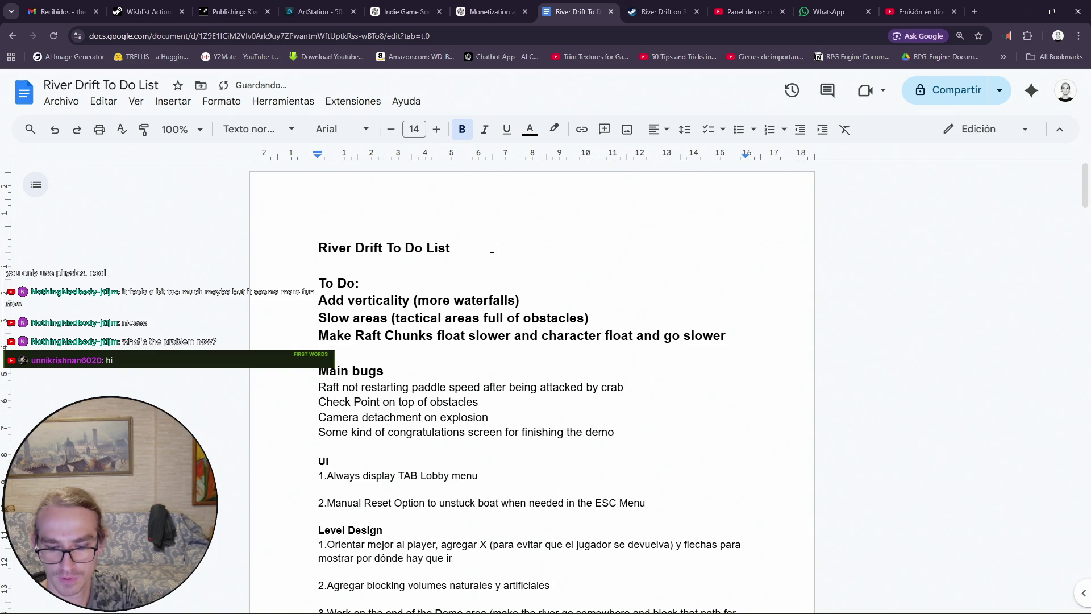
pyautogui.write('*')
pyautogui.press('BackSpace')
pyautogui.write('(')
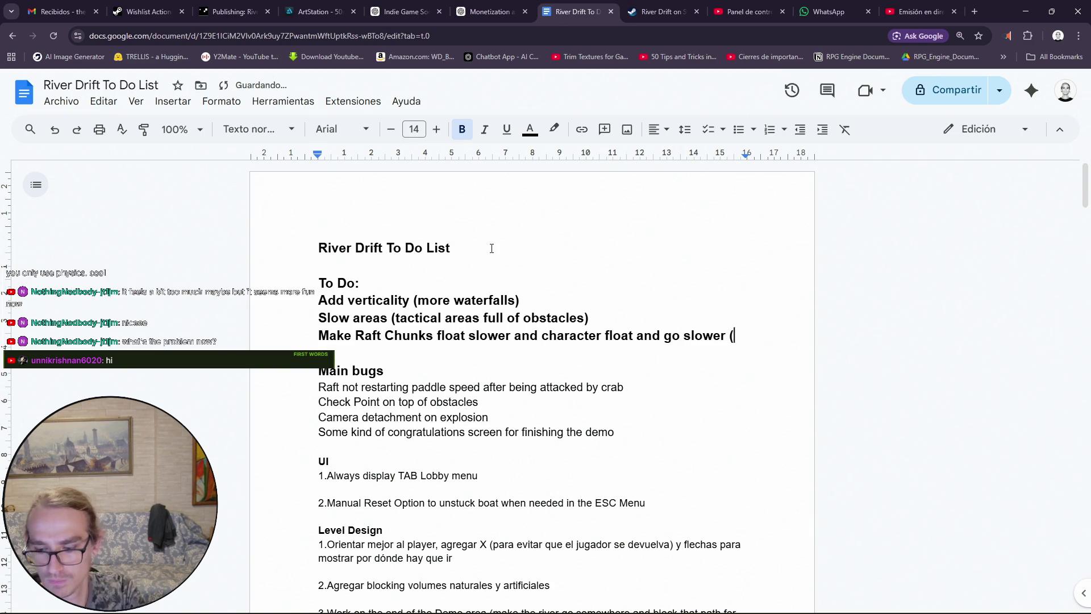
pyautogui.write('+')
pyautogui.press('BackSpace')
pyautogui.write('damping(')
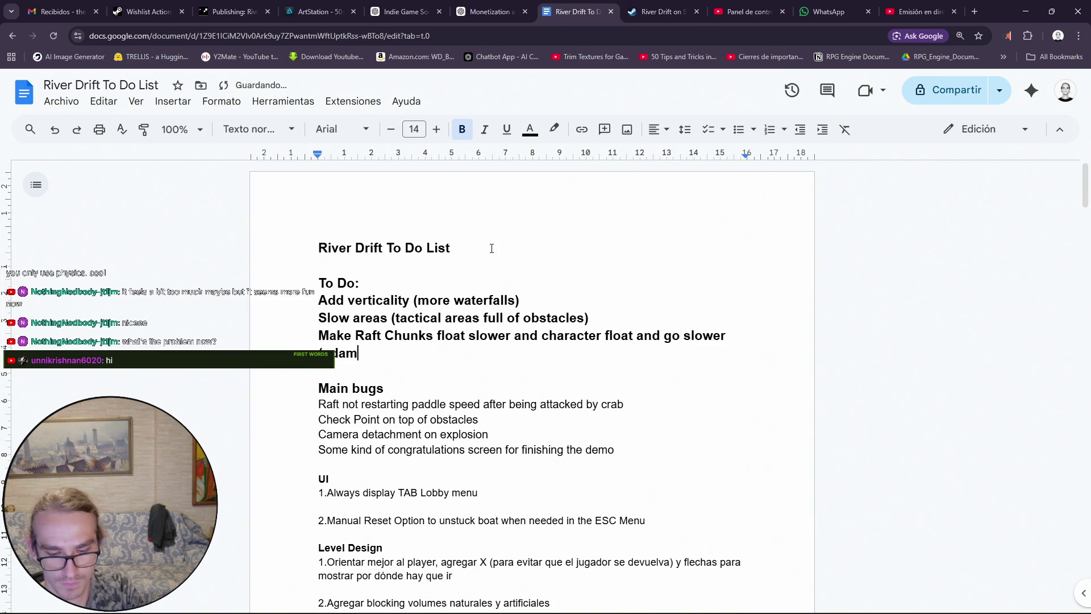
pyautogui.press('BackSpace')
pyautogui.write(') after raft ')
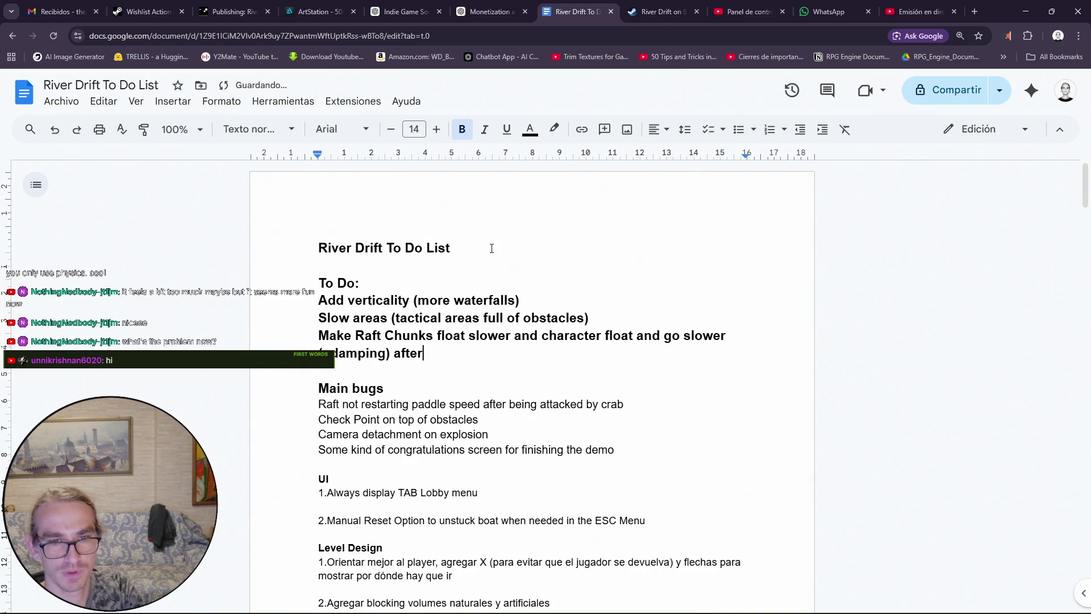
pyautogui.write('explosion')
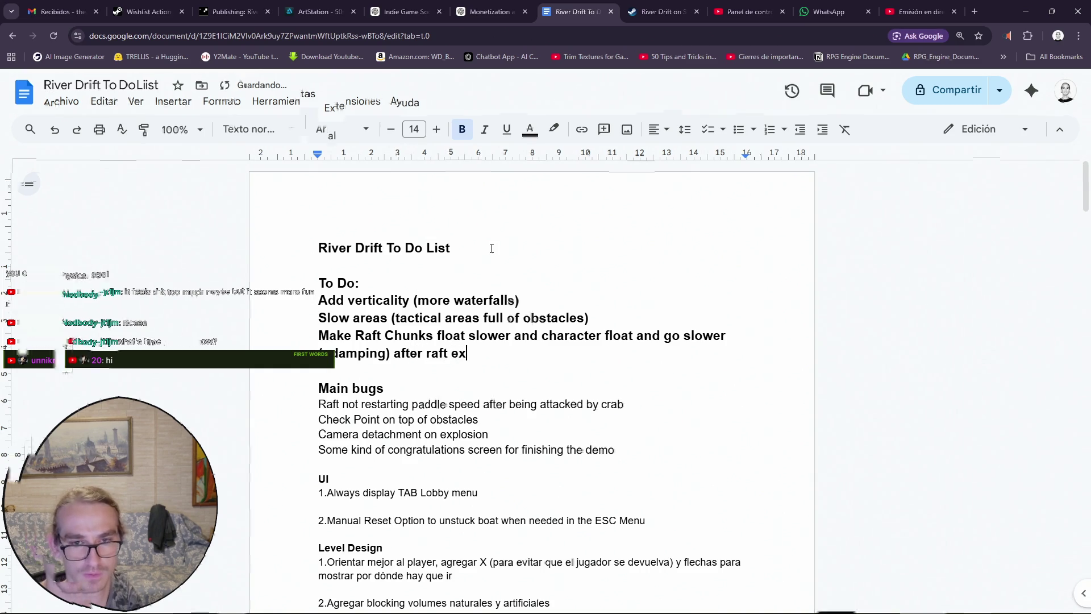
# Add the item 'Add Checkpoints' on its own line
pyautogui.press('Return')
pyautogui.write('Ad d Check')
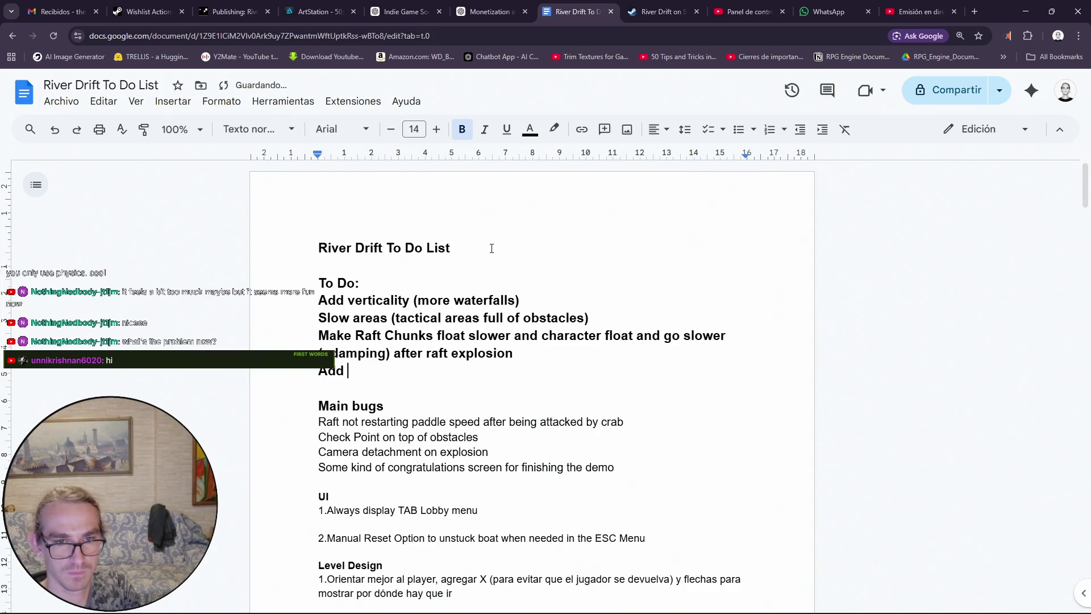
pyautogui.write('points')
pyautogui.press('Return')
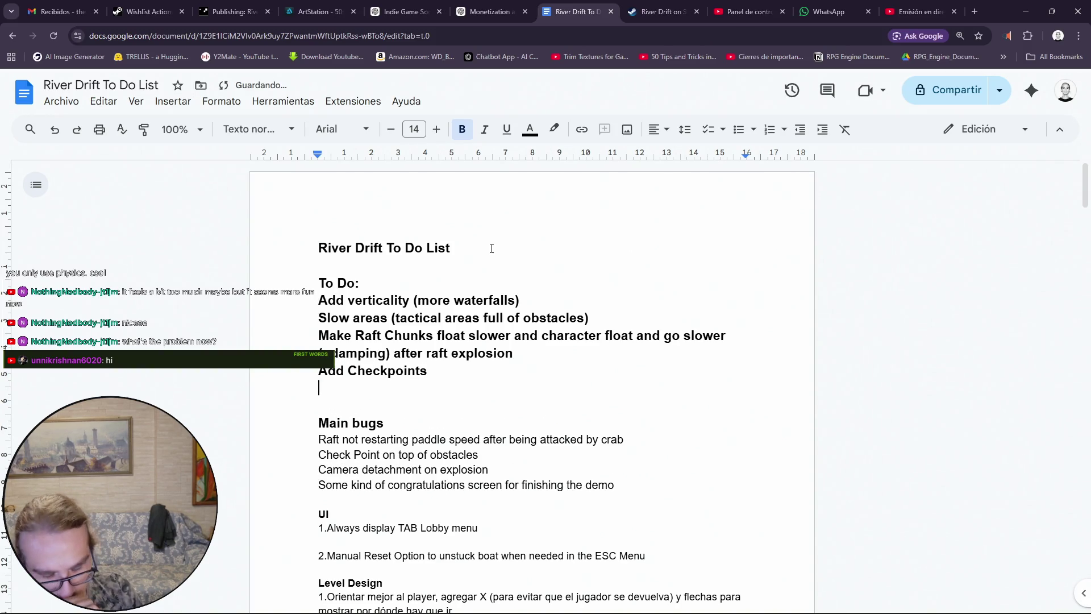
# Add 'Add Breaking Branches that later float on the river' and 'Add Explosives to the TNT Wooden Crates'
pyautogui.write('Add Breaking')
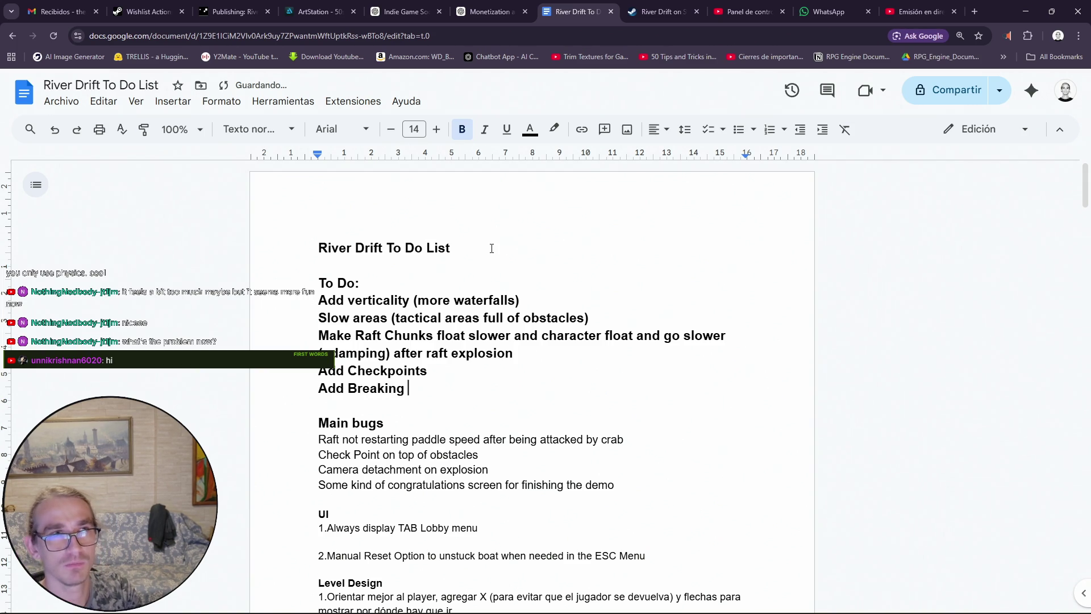
pyautogui.write(' Branches')
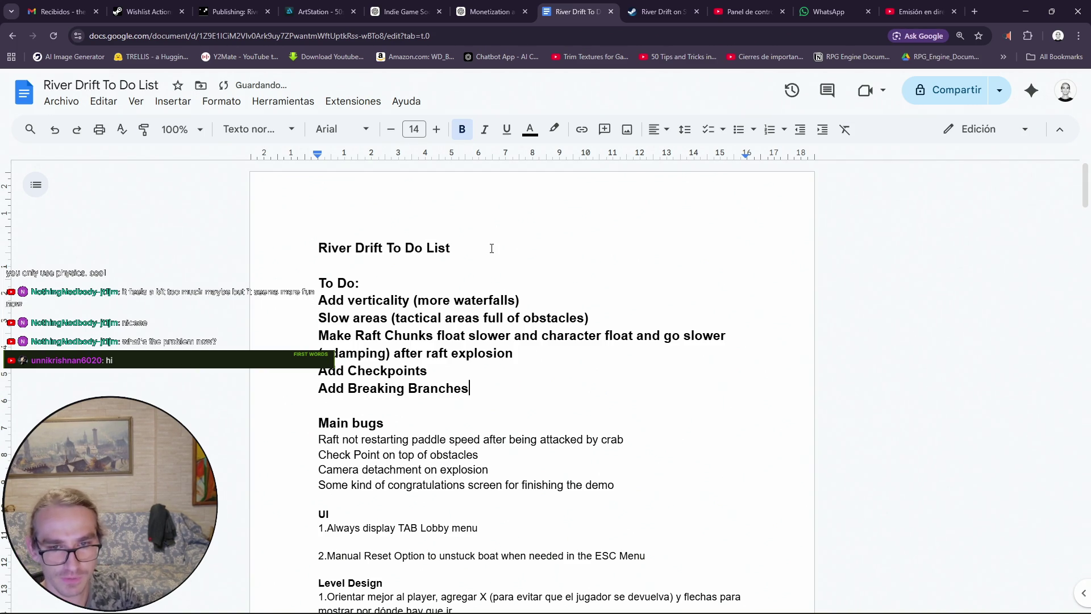
pyautogui.write(' that lat')
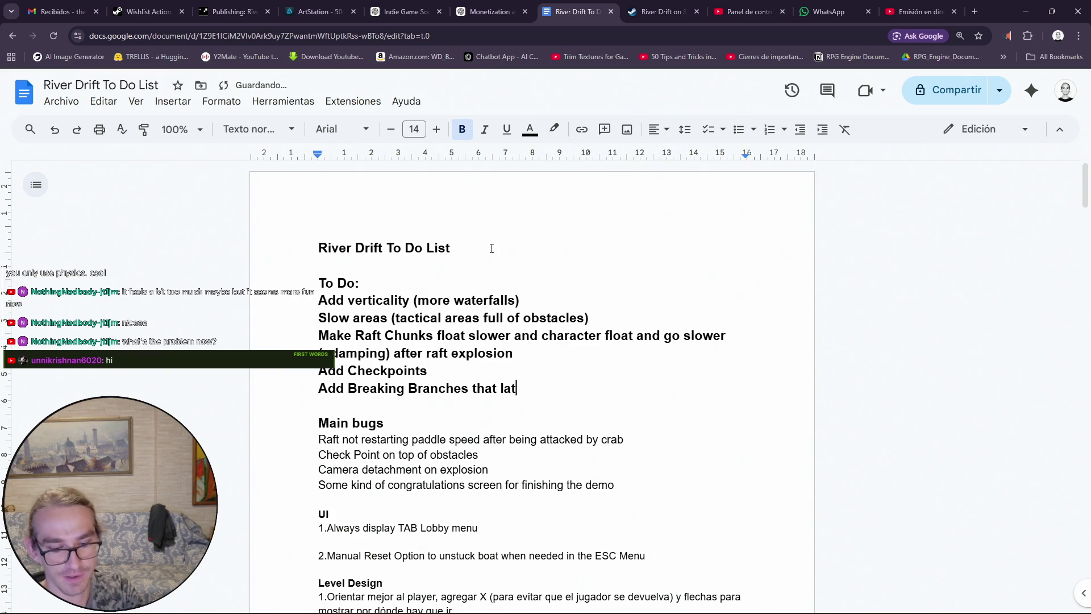
pyautogui.write('er float on the ')
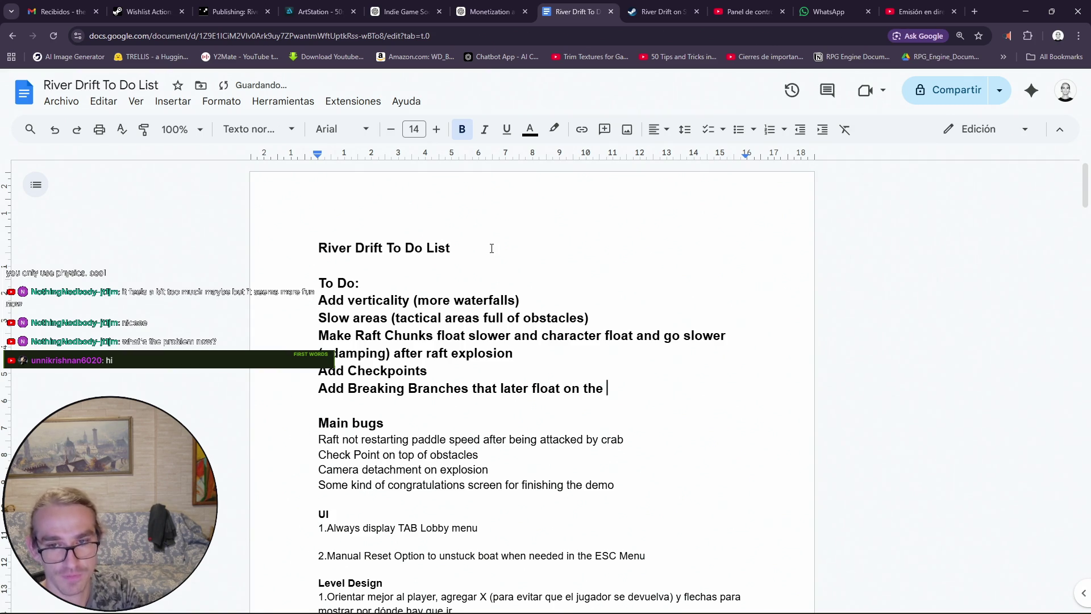
pyautogui.write('river')
pyautogui.press('Return')
pyautogui.write('A')
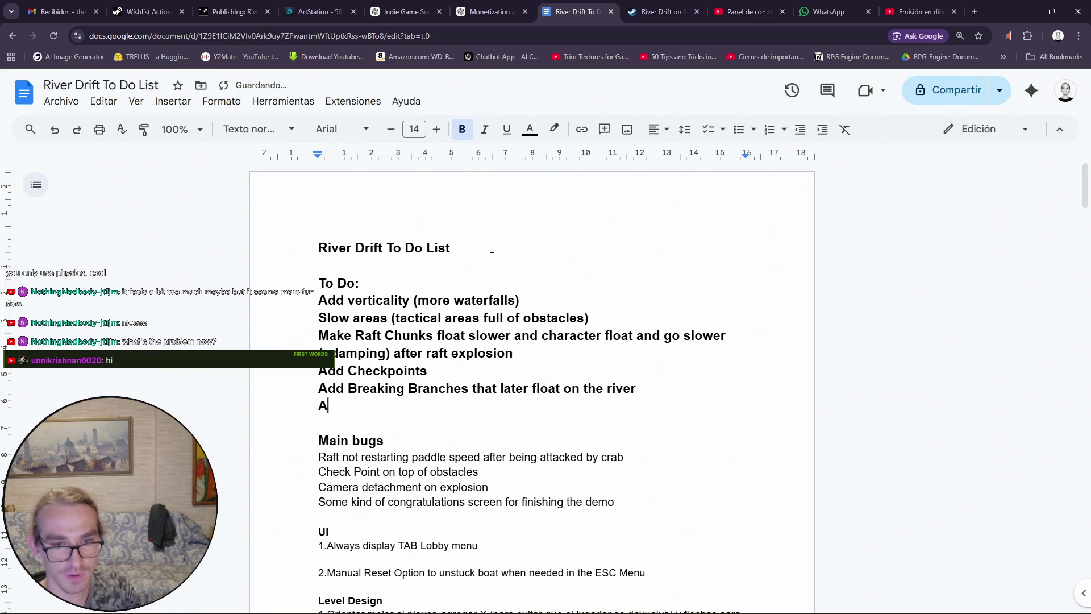
pyautogui.write('dd Explot')
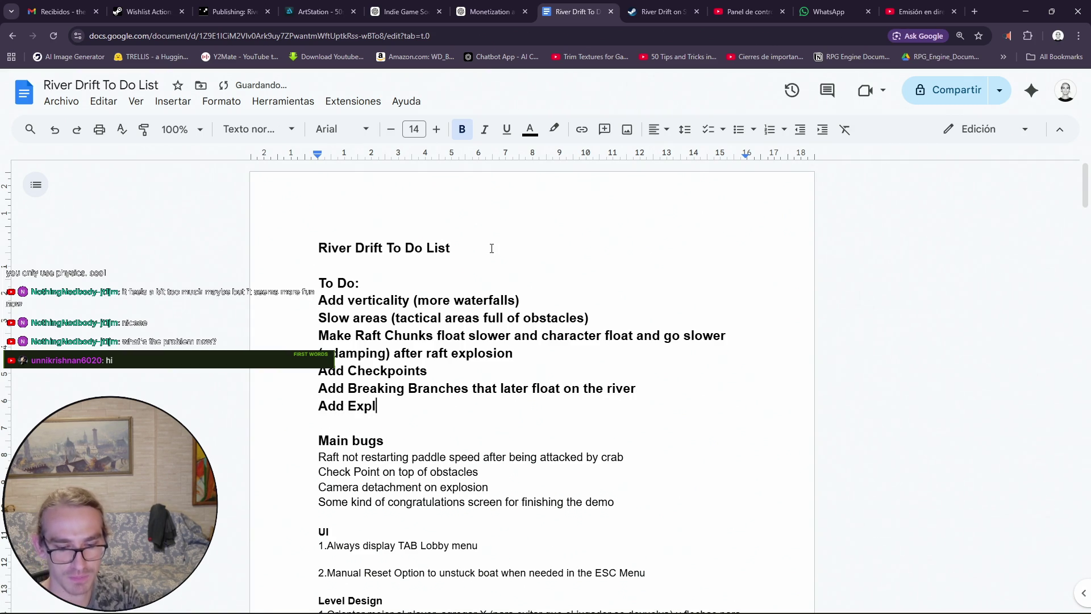
pyautogui.press('BackSpace')
pyautogui.write('sive')
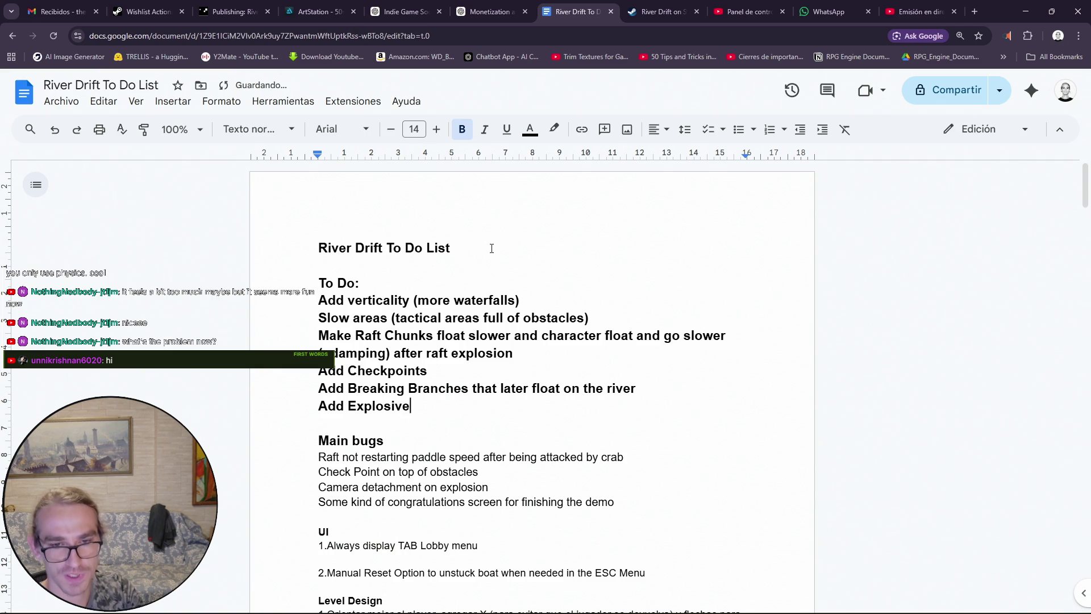
pyautogui.write('s to the TNT ')
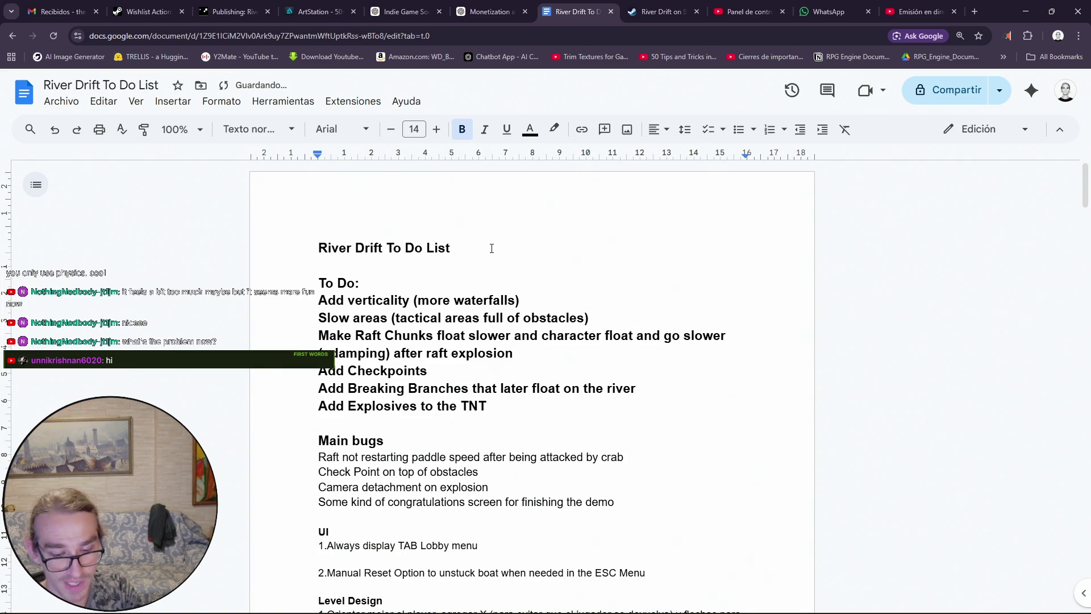
pyautogui.write('Crates')
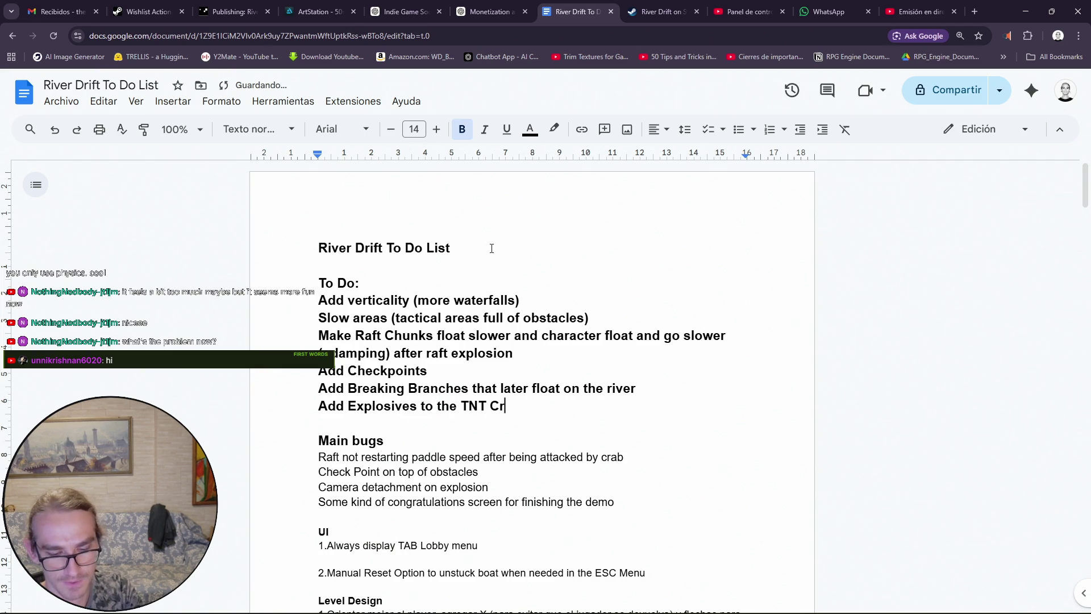
pyautogui.press('Left')
pyautogui.press('Left')
pyautogui.press('Left')
pyautogui.press('Left')
pyautogui.press('Left')
pyautogui.write('Wood')
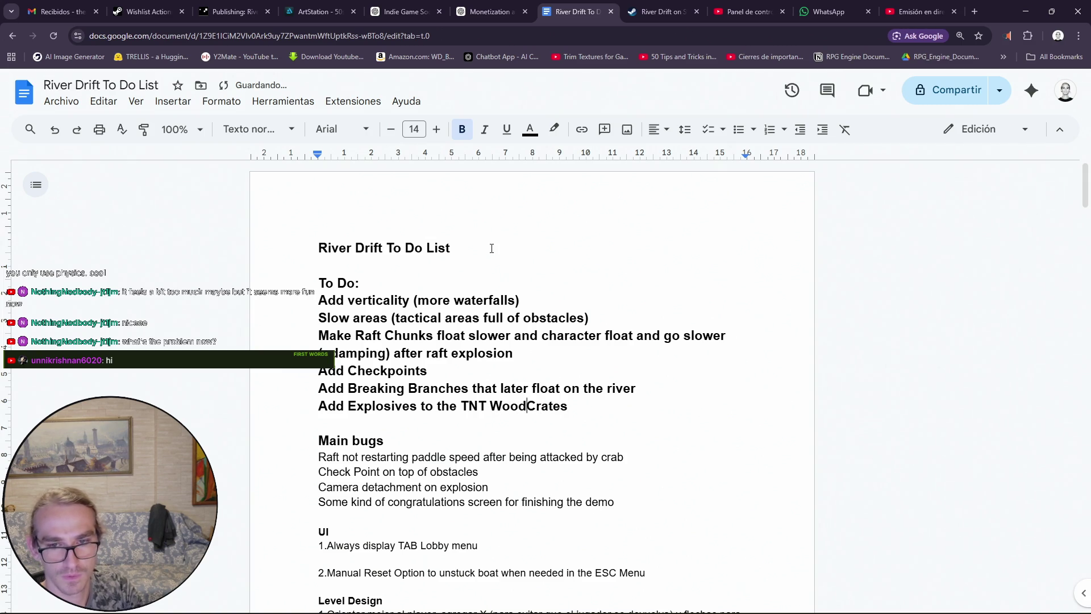
pyautogui.write('en')
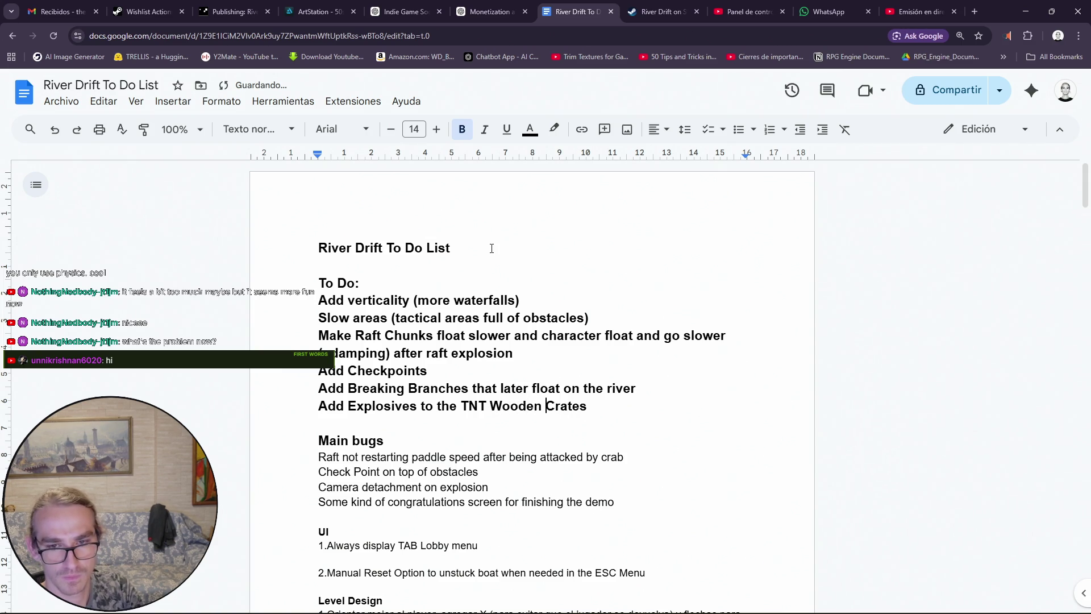
pyautogui.press('Right')
pyautogui.press('Right')
pyautogui.press('Right')
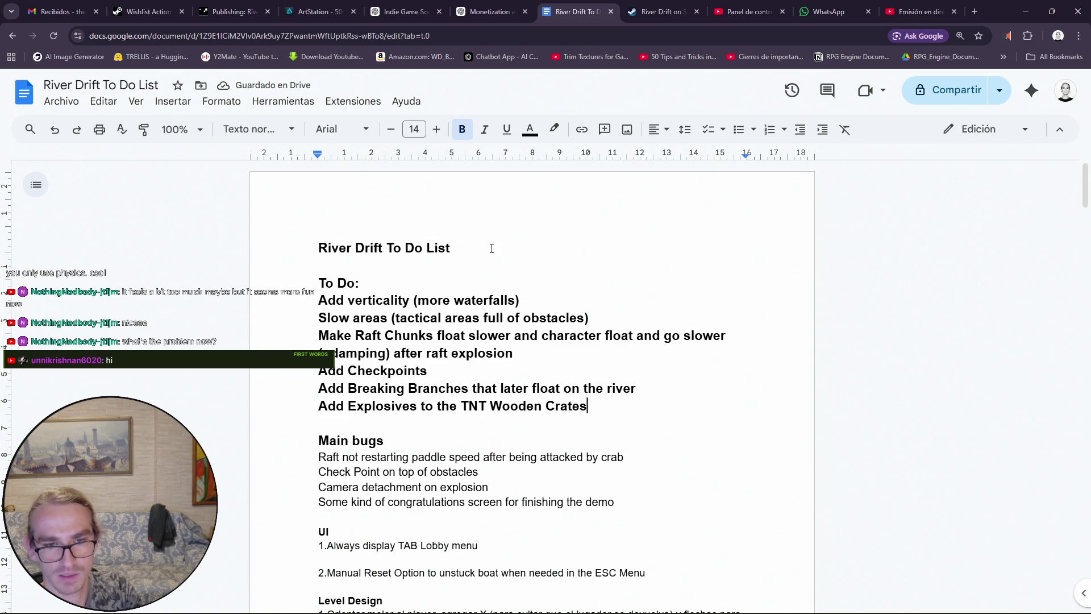
pyautogui.press('Return')
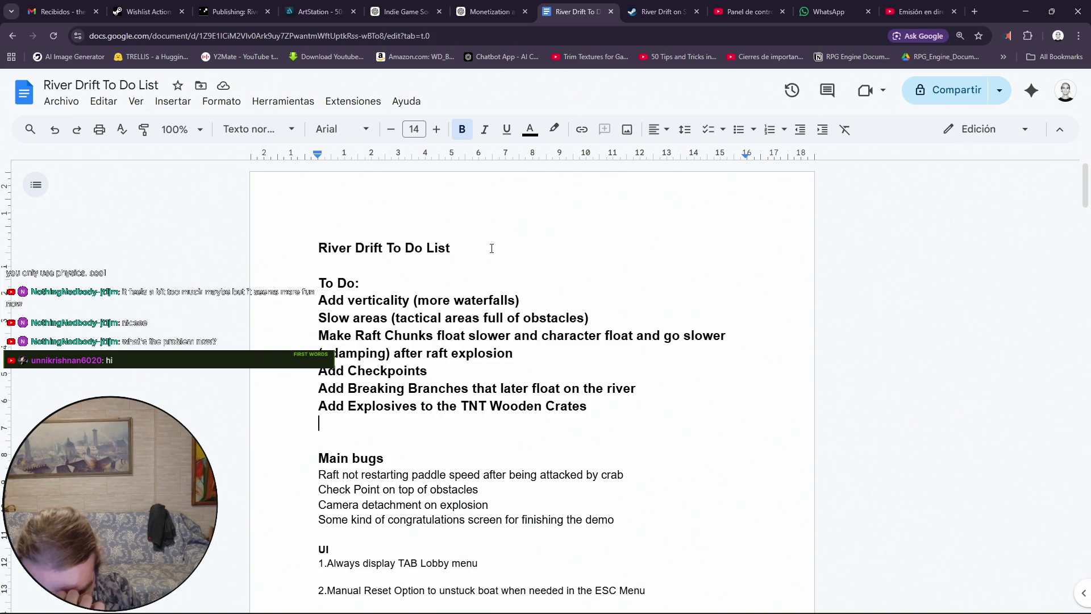
# Begin the cooler item with 'Store the cooler (speed boost beers)'
pyautogui.write('Add')
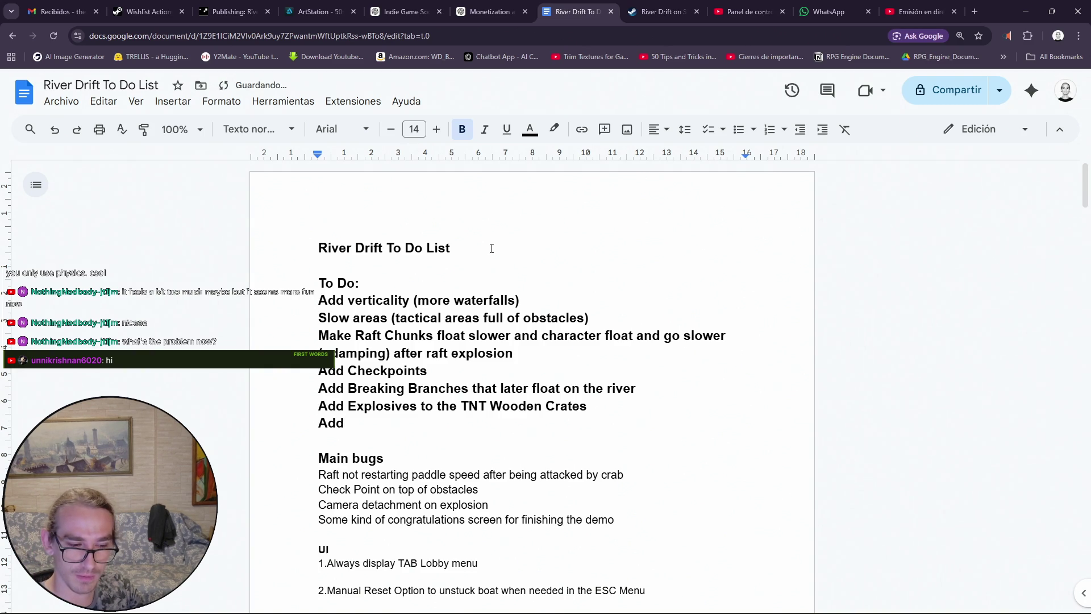
pyautogui.press('BackSpace')
pyautogui.press('BackSpace')
pyautogui.press('BackSpace')
pyautogui.write('St')
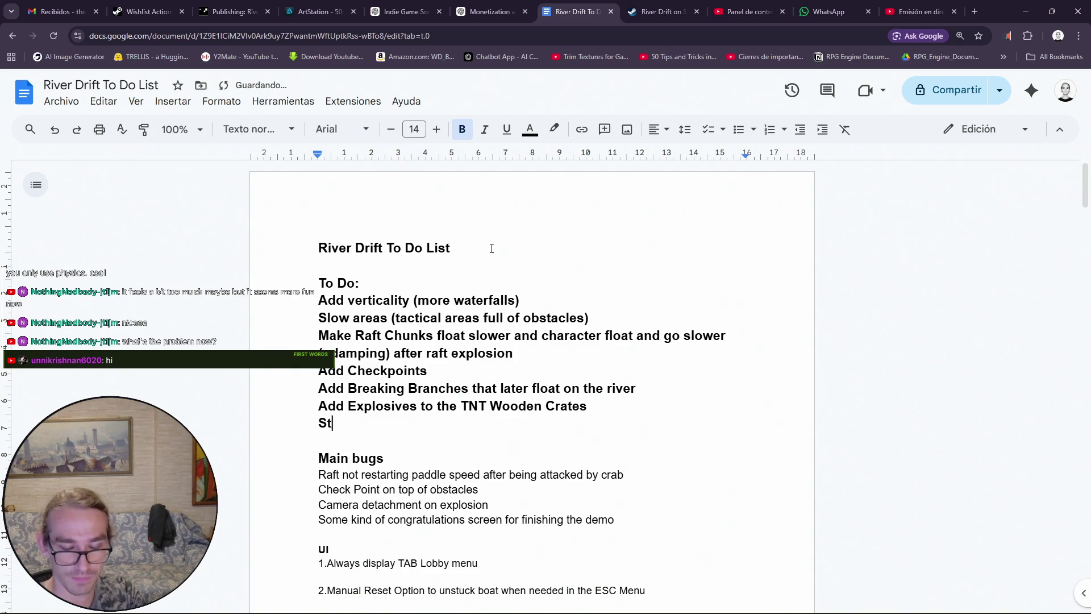
pyautogui.write('ore the ')
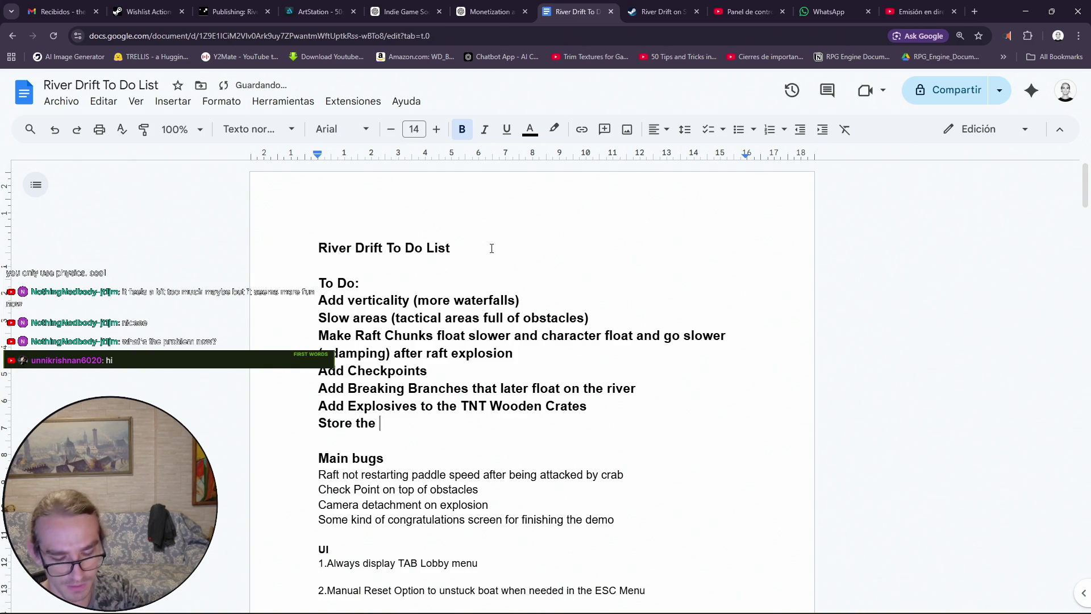
pyautogui.write('cooler')
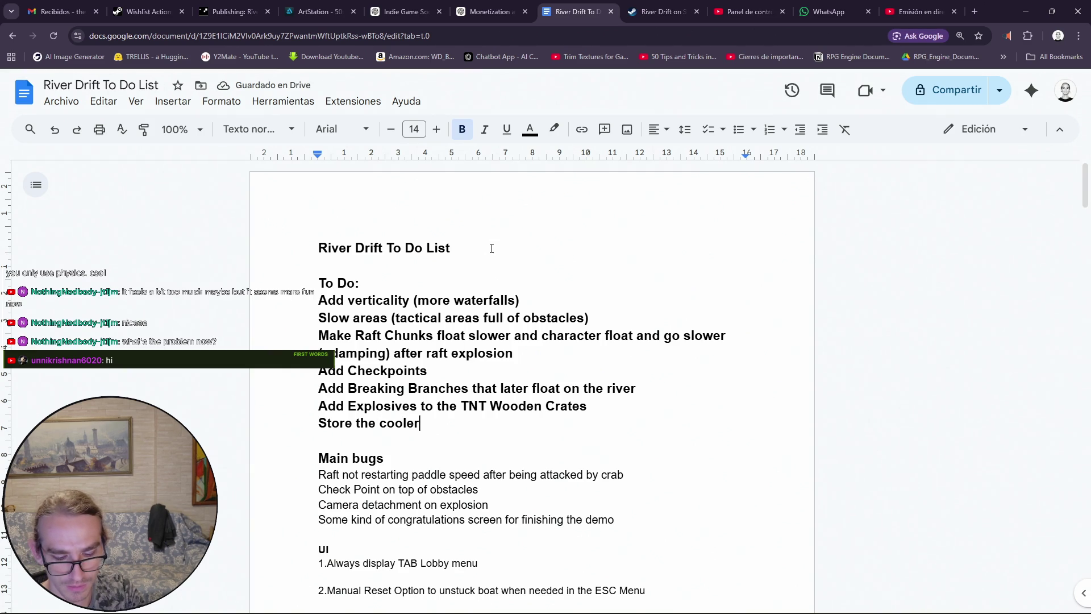
pyautogui.write(' (')
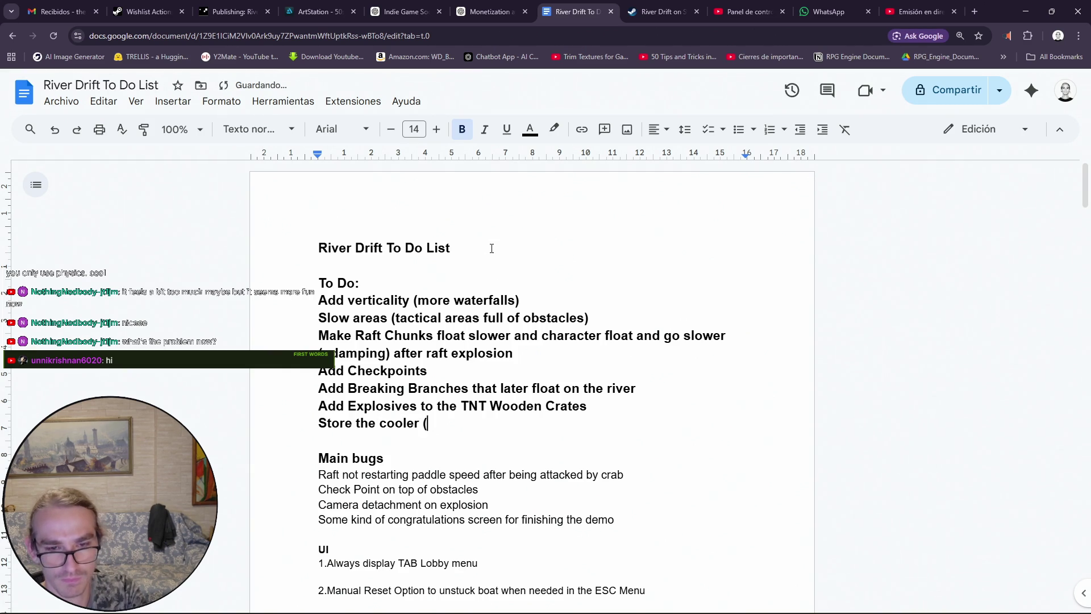
pyautogui.write('speed )')
pyautogui.press('BackSpace')
pyautogui.press('BackSpace')
pyautogui.press('BackSpace')
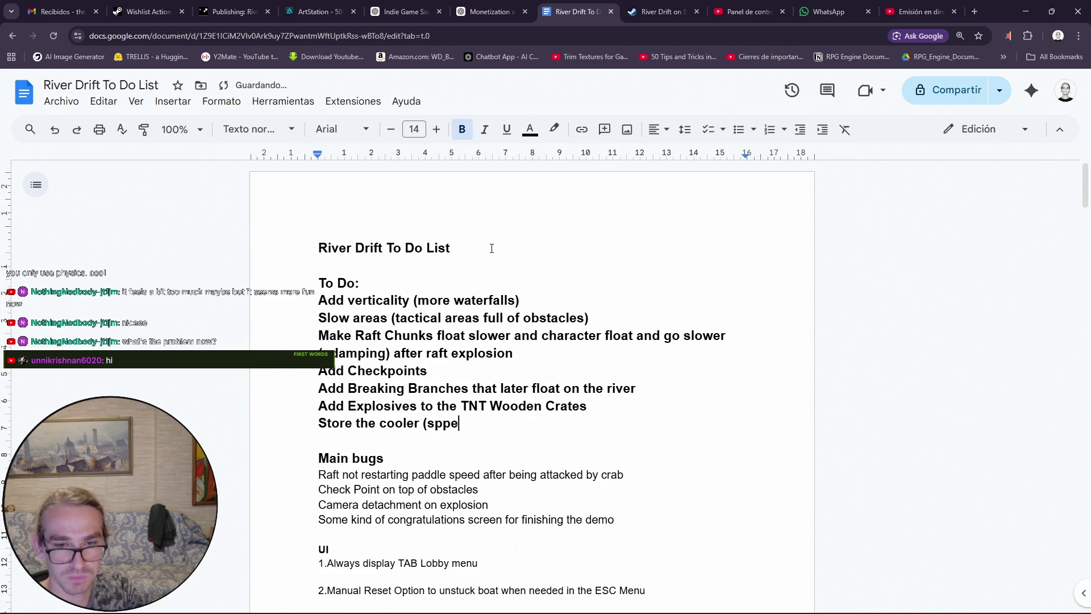
pyautogui.write('ed boost ')
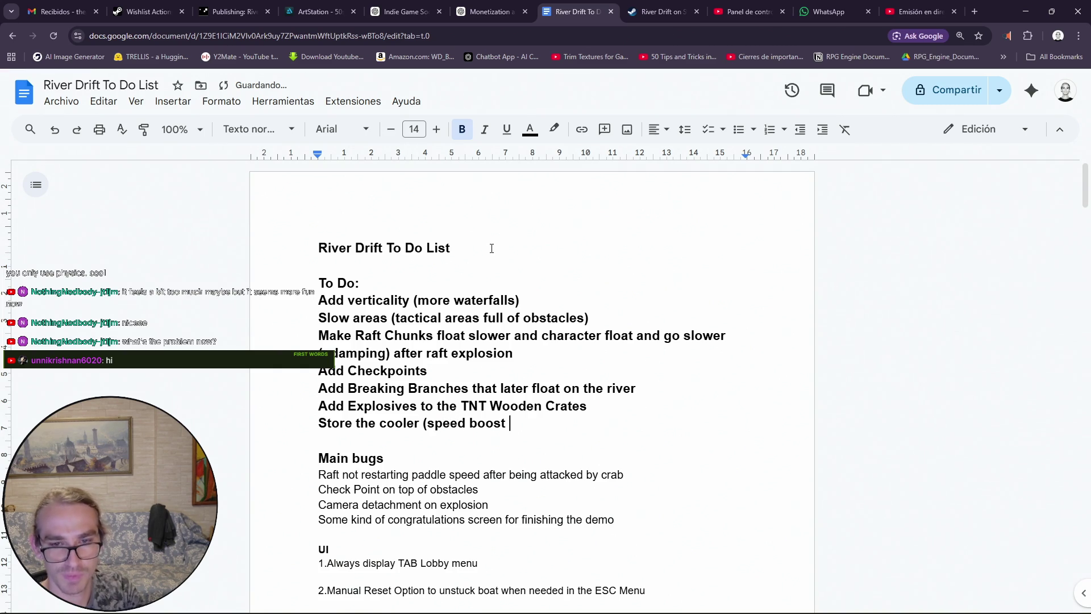
pyautogui.write('beers')
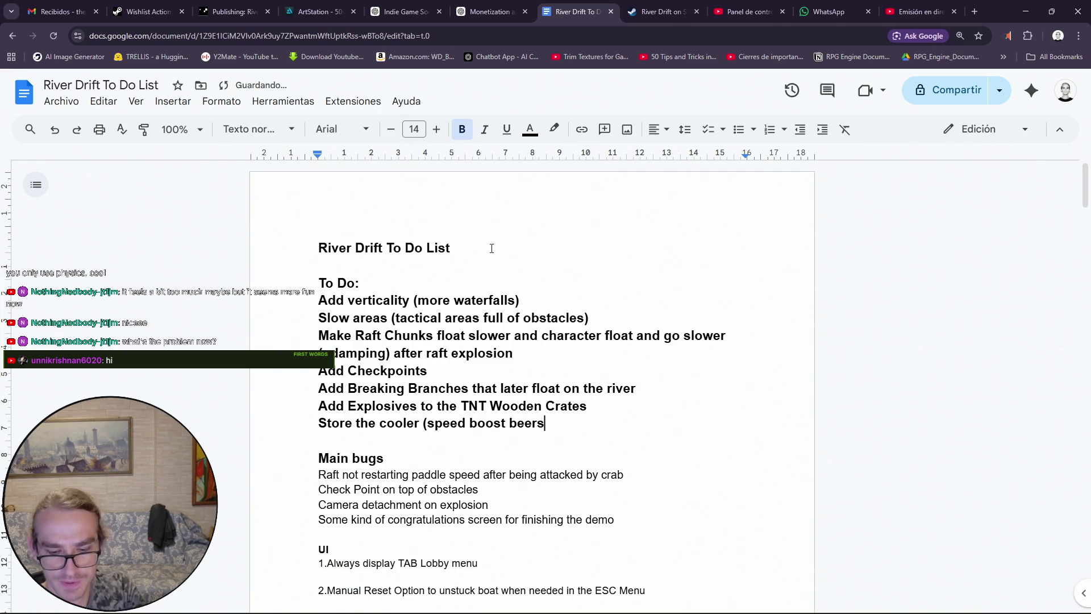
pyautogui.write(')')
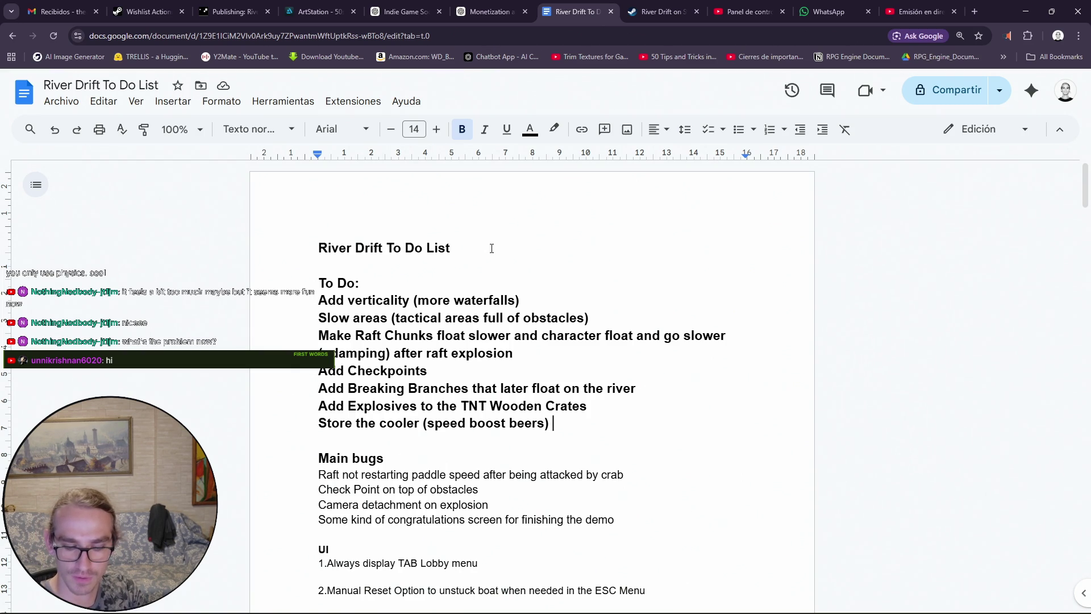
# Finish it with 'for later use (like the repair wood)' and start a new line
pyautogui.write('fpr')
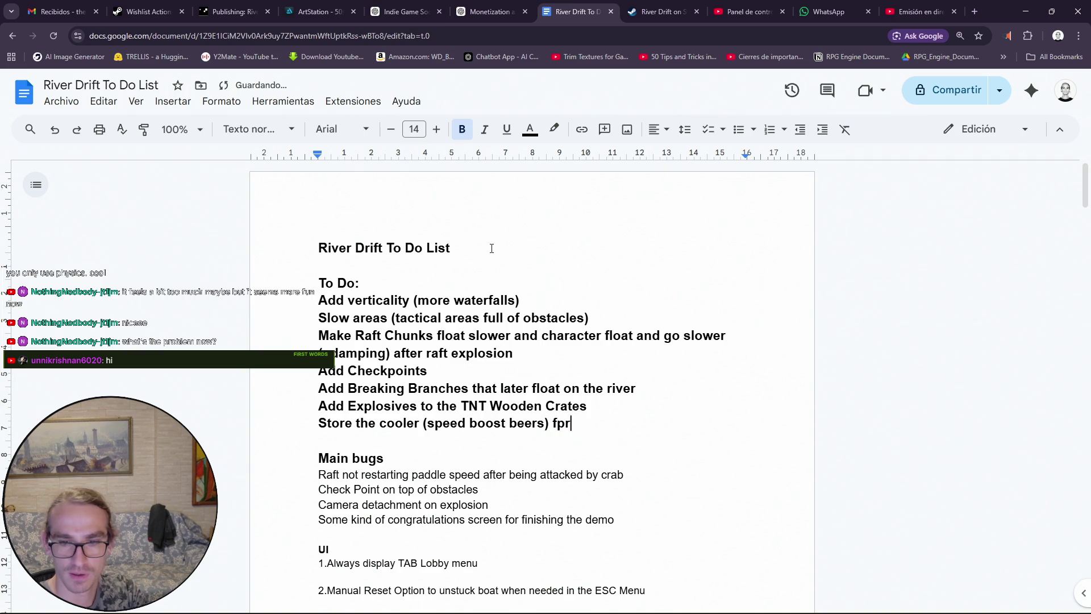
pyautogui.press('BackSpace')
pyautogui.press('BackSpace')
pyautogui.write('or ;at')
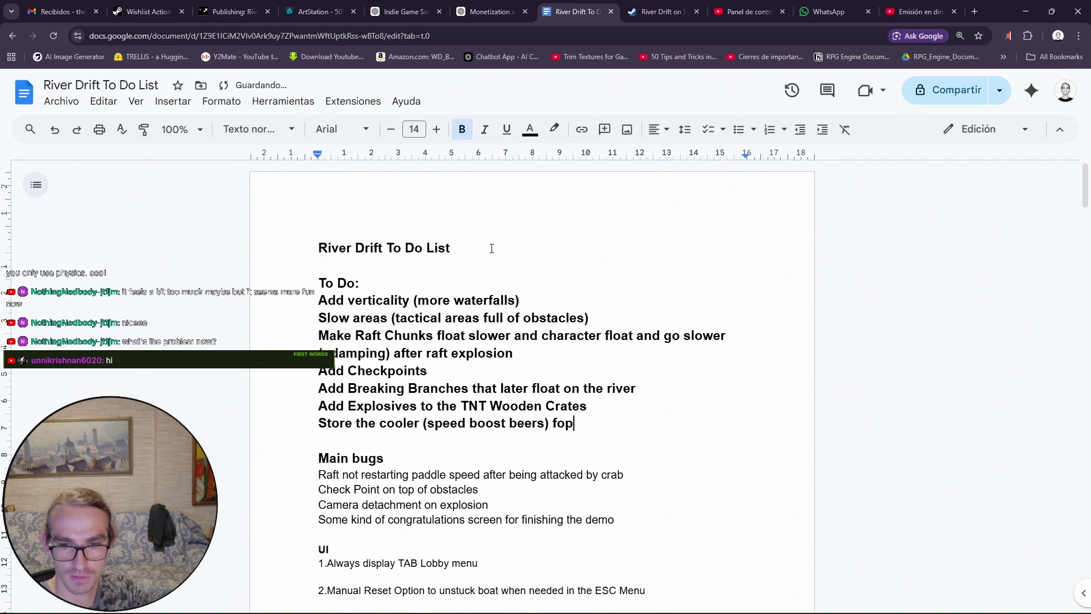
pyautogui.press('BackSpace')
pyautogui.press('BackSpace')
pyautogui.press('BackSpace')
pyautogui.write('l;')
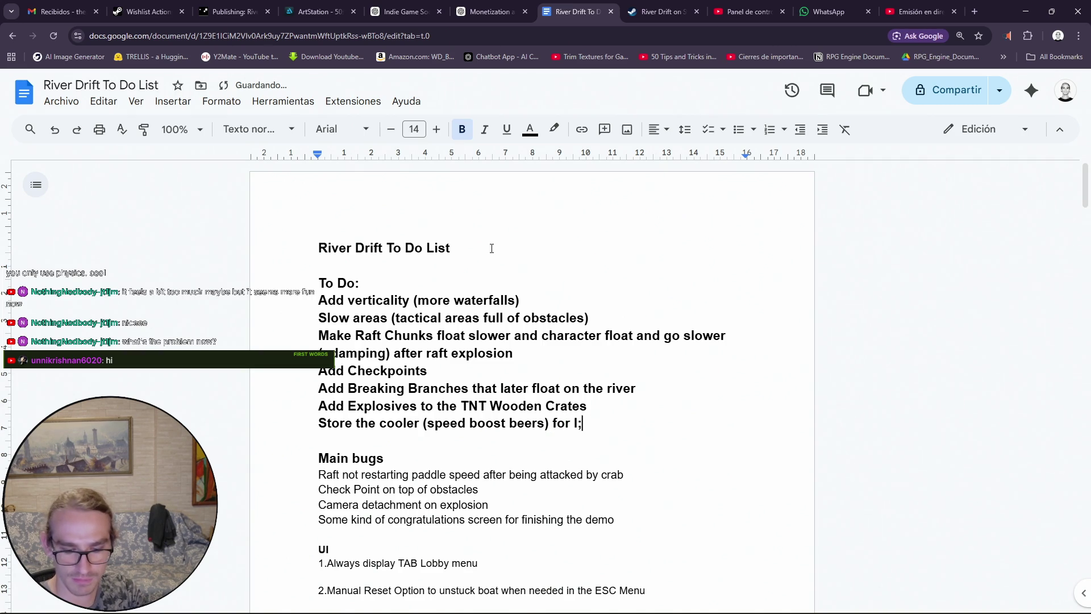
pyautogui.press('BackSpace')
pyautogui.write('ater ')
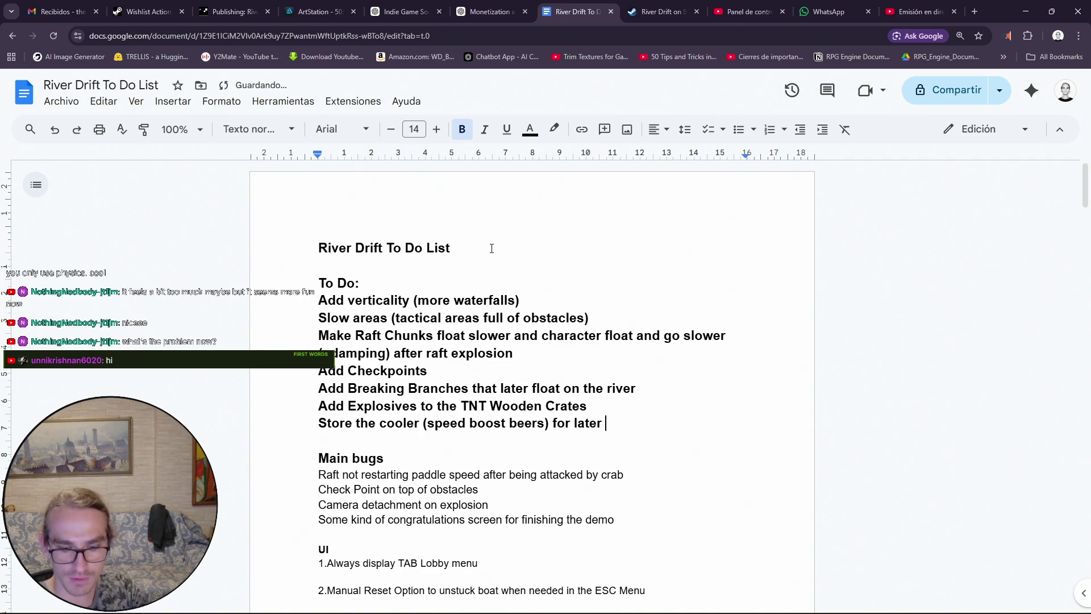
pyautogui.write('use (')
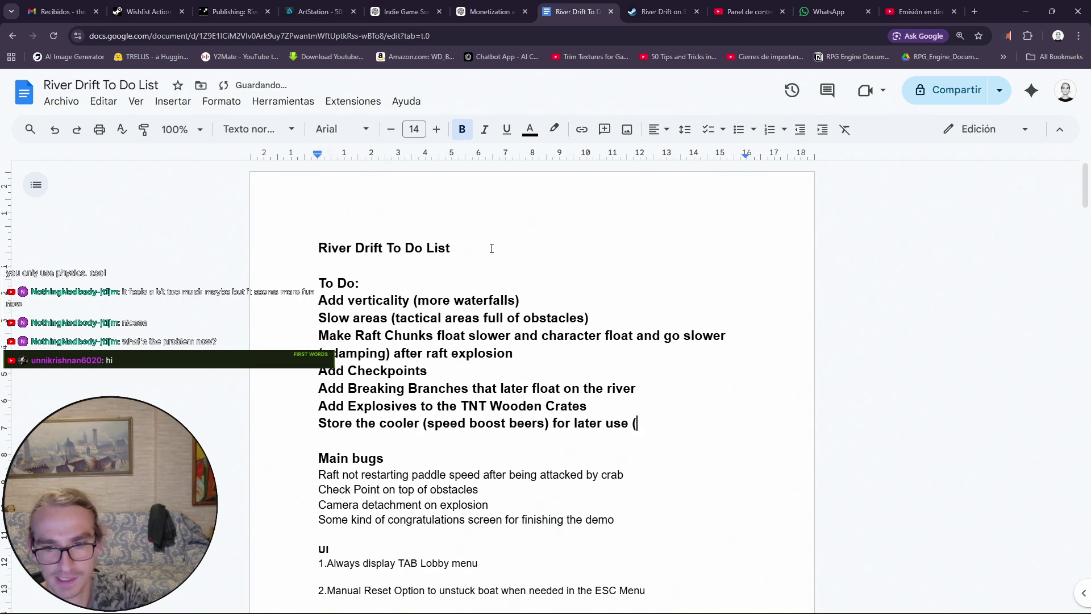
pyautogui.write('like th')
pyautogui.press('BackSpace')
pyautogui.press('BackSpace')
pyautogui.press('BackSpace')
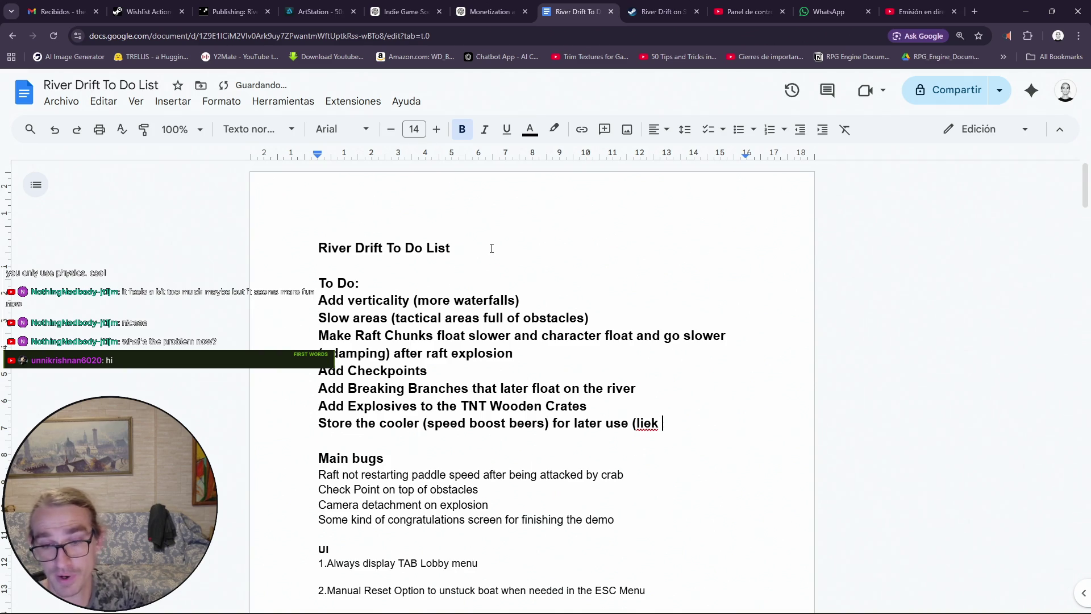
pyautogui.write('ke the ')
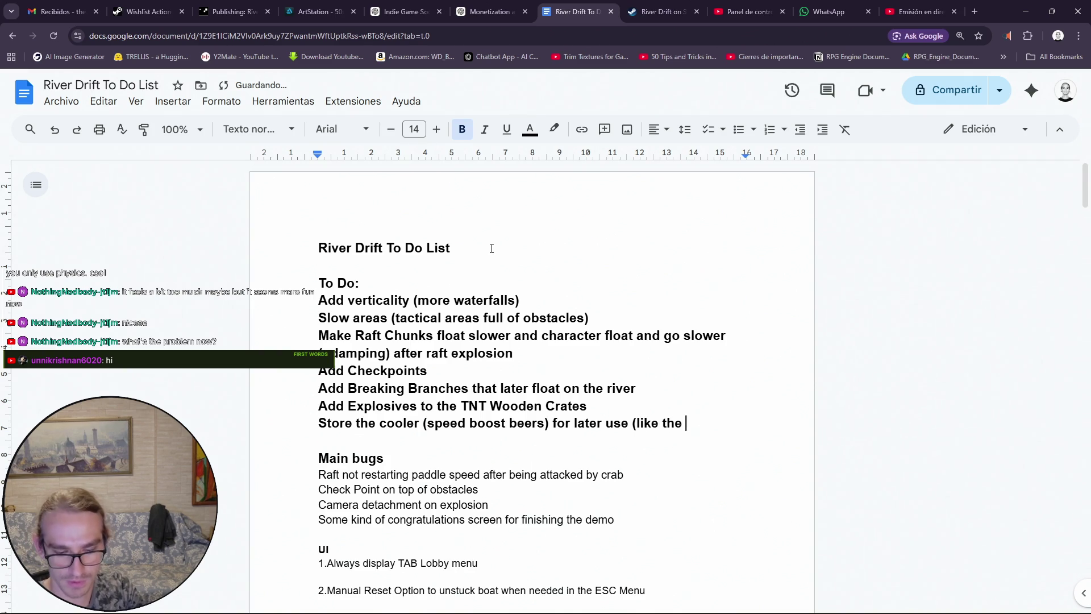
pyautogui.write('repair wood))')
pyautogui.press('BackSpace')
pyautogui.press('BackSpace')
pyautogui.write('(')
pyautogui.press('BackSpace')
pyautogui.write(')')
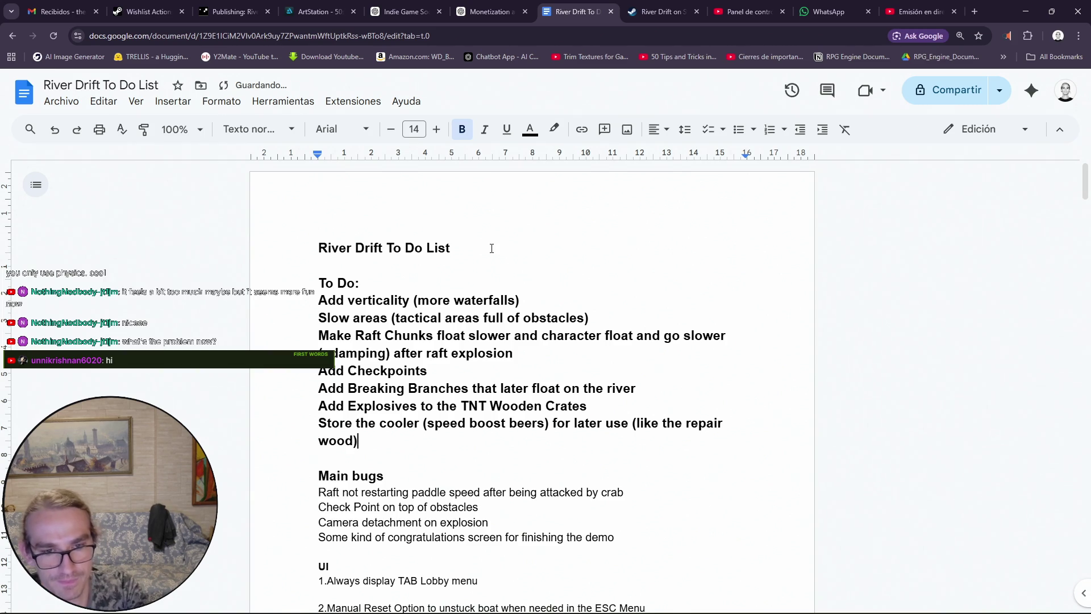
pyautogui.press('Return')
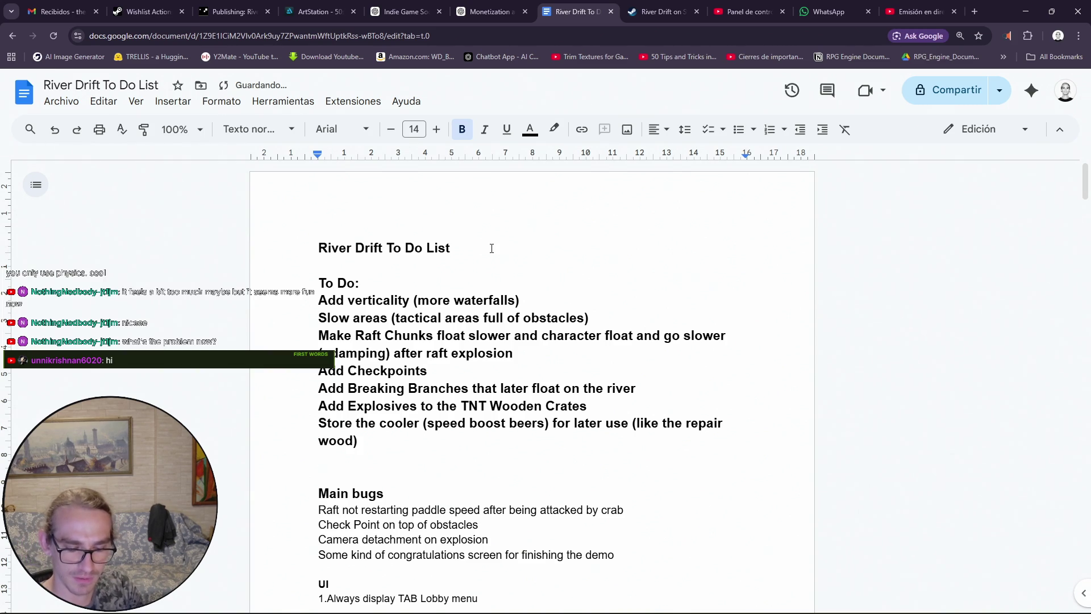
# Type the waterfall item, then insert 'character' before 'animation'
pyautogui.write('Extra +++')
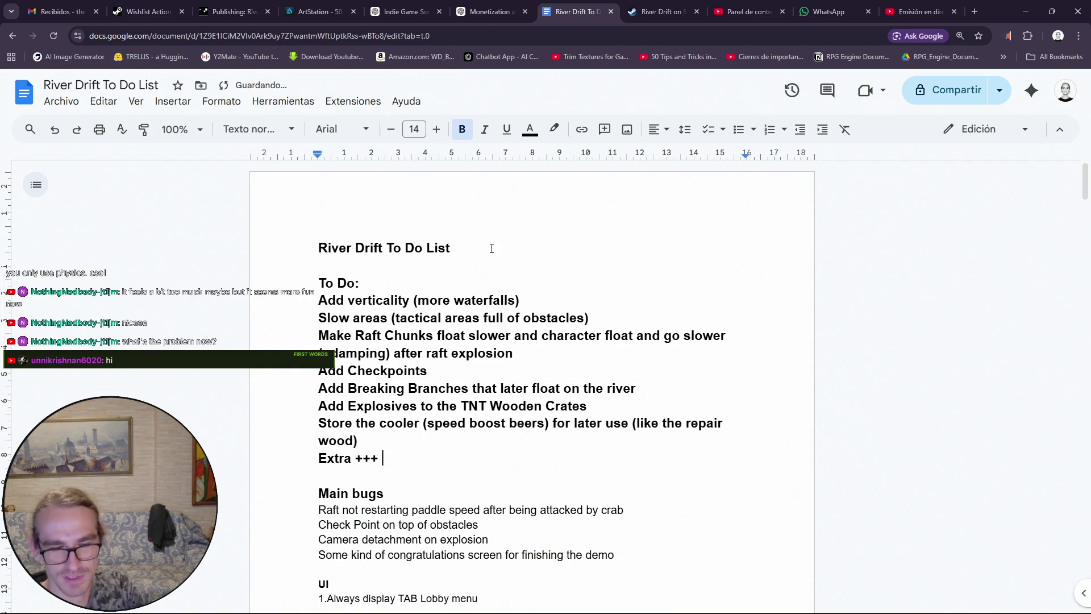
pyautogui.write('Add animatioo')
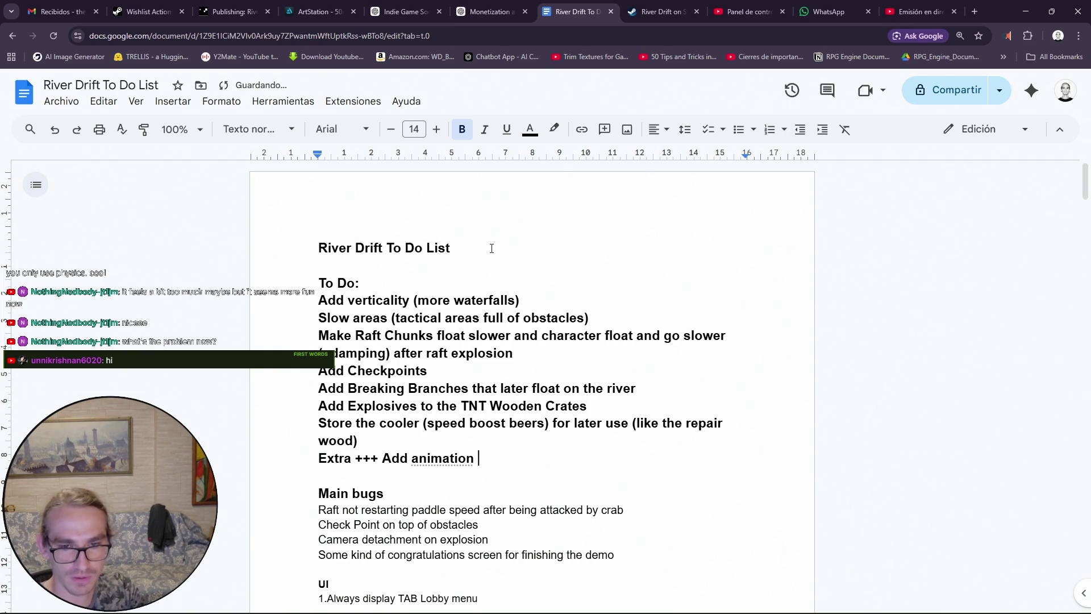
pyautogui.write(' on ')
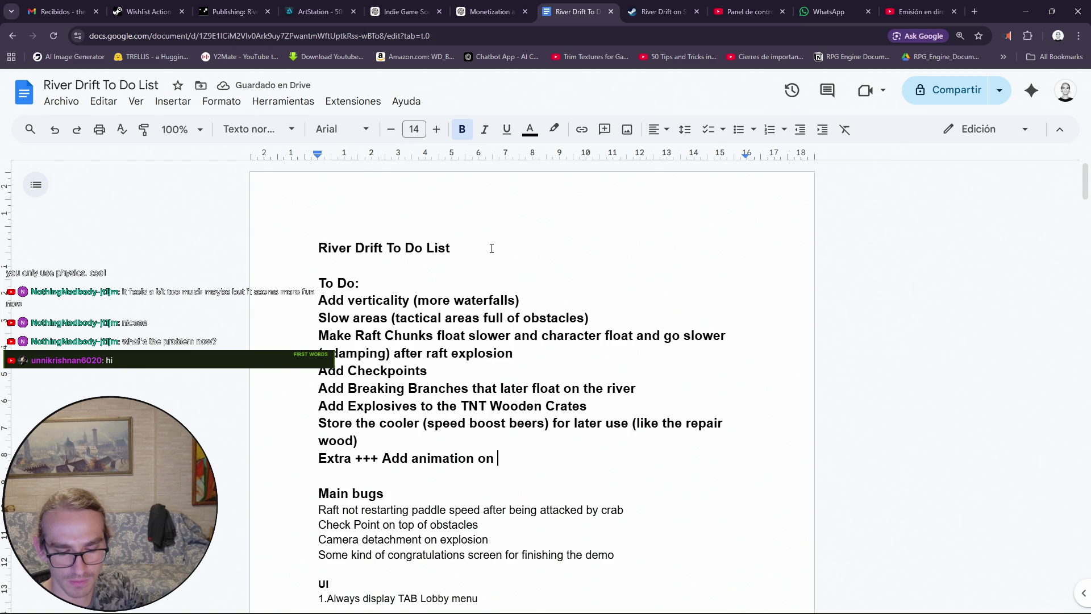
pyautogui.write('waterfall ')
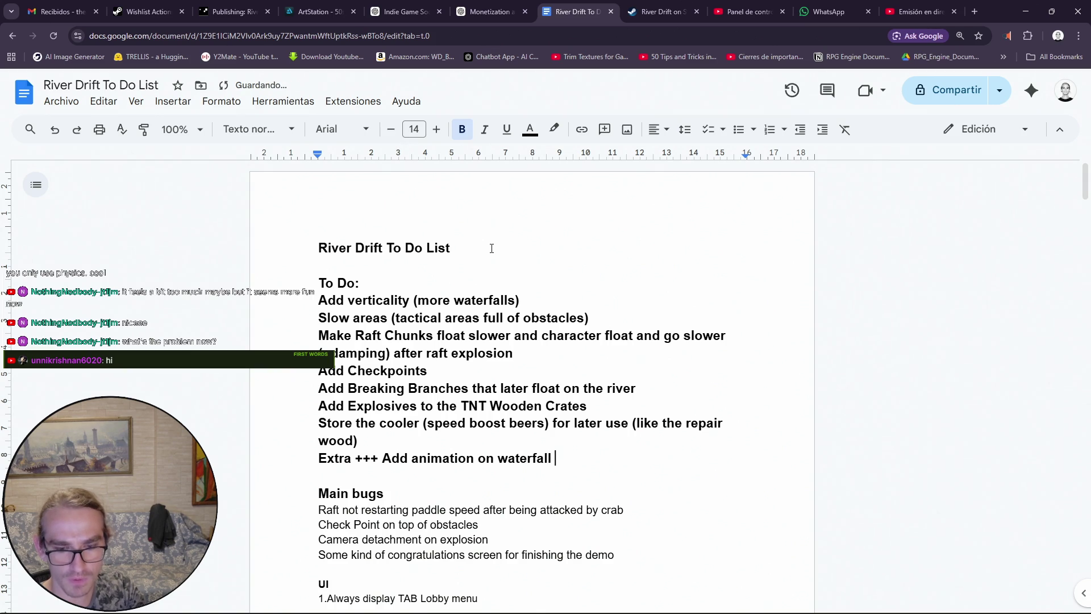
pyautogui.write('dropping')
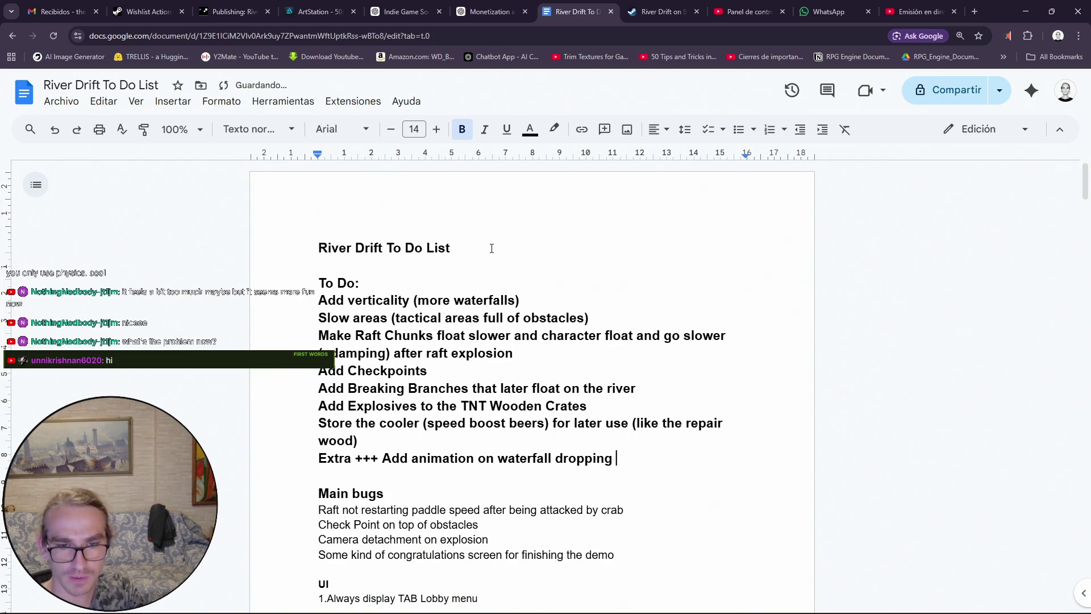
pyautogui.click(412, 458)
pyautogui.write('cha')
pyautogui.write('racter')
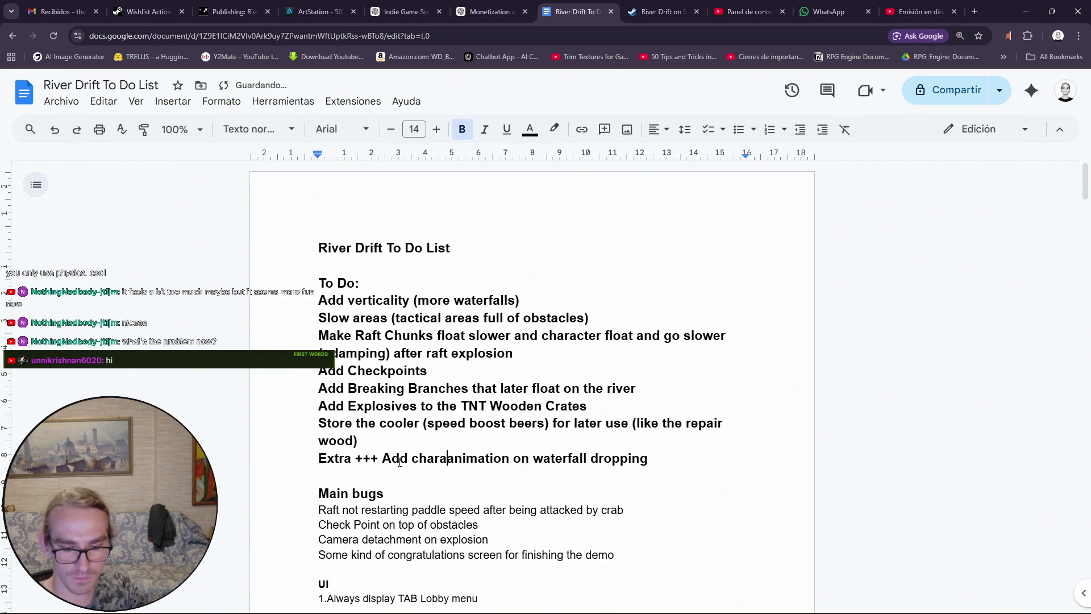
pyautogui.press('Right')
pyautogui.press('Right')
pyautogui.press('Right')
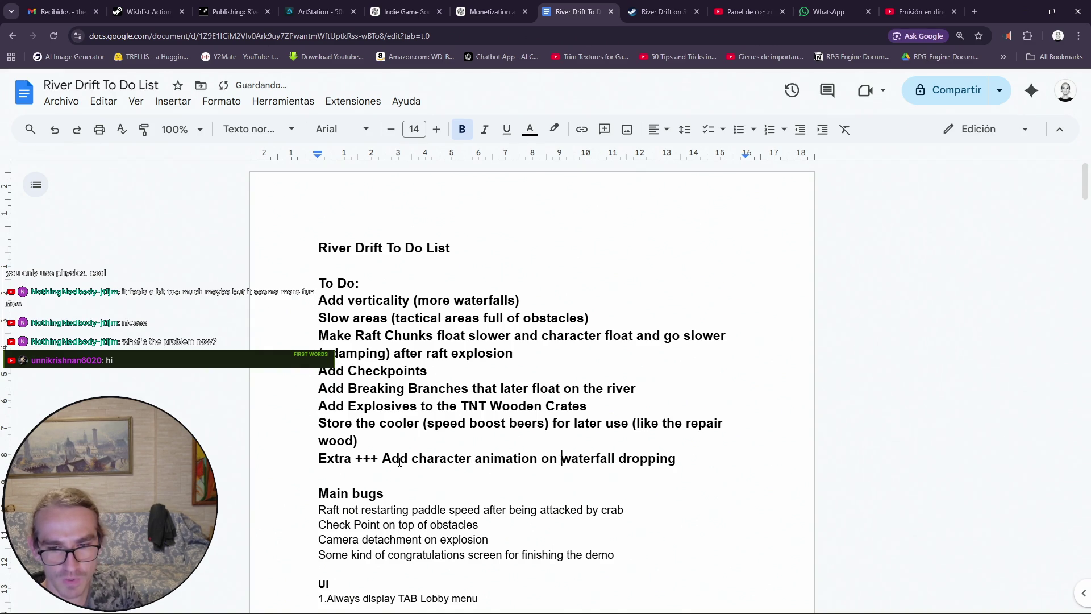
pyautogui.press('Right')
pyautogui.press('Right')
pyautogui.press('Right')
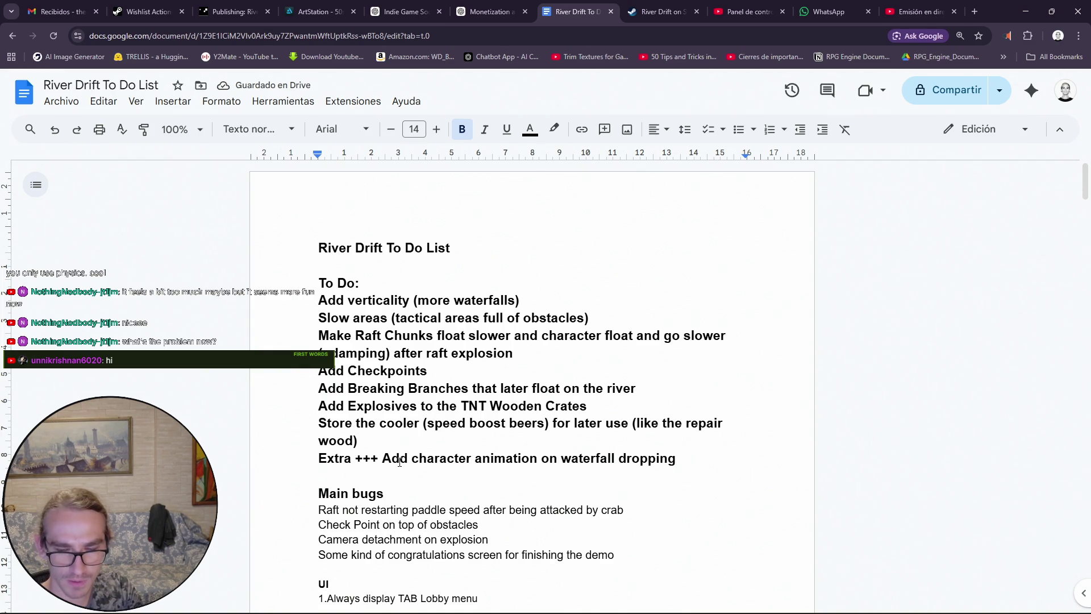
# Type the item 'Add Repair animation (doesent need to be character anim, just a floating hammer + dust)'
pyautogui.press('Return')
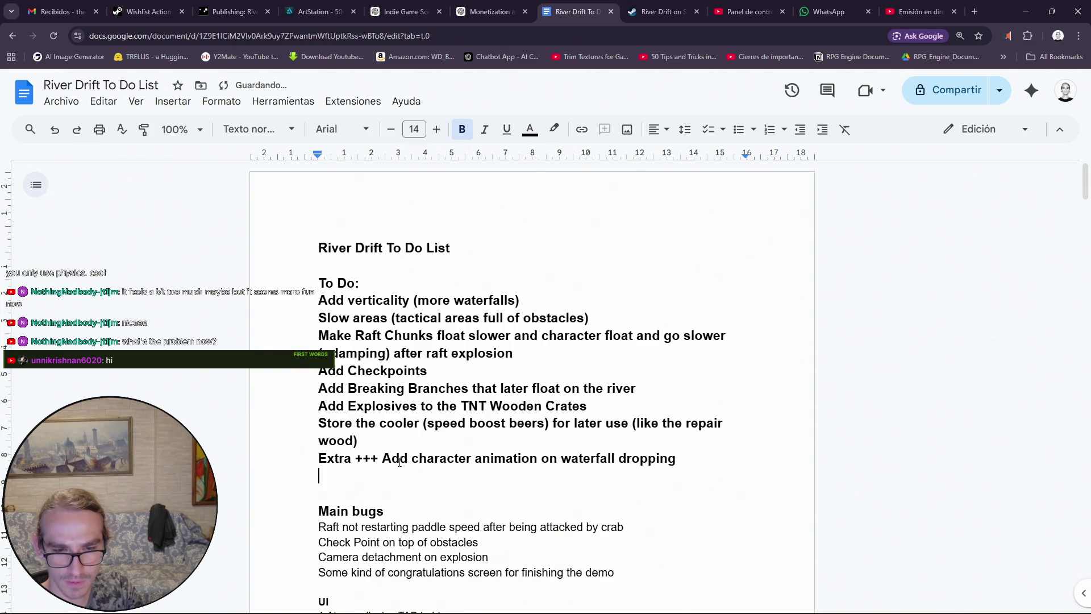
pyautogui.write('Add')
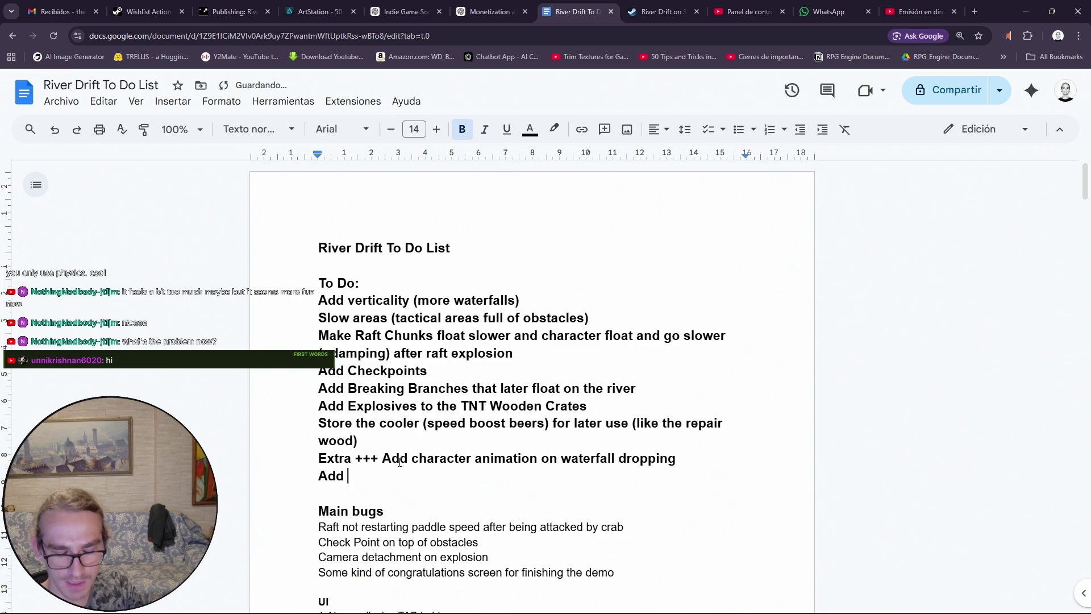
pyautogui.write(' Repair animation')
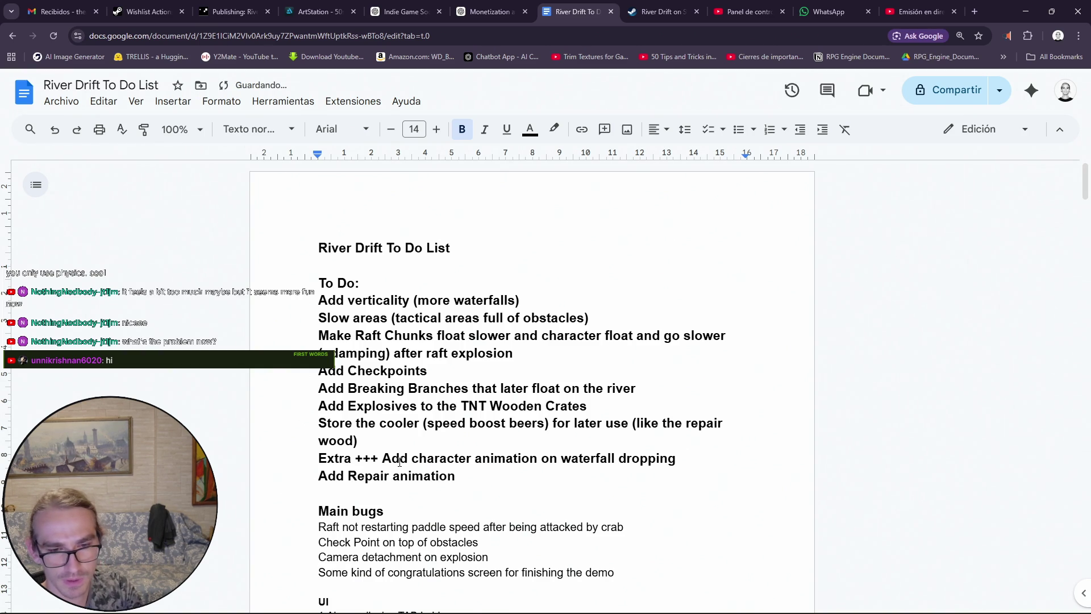
pyautogui.write(' (')
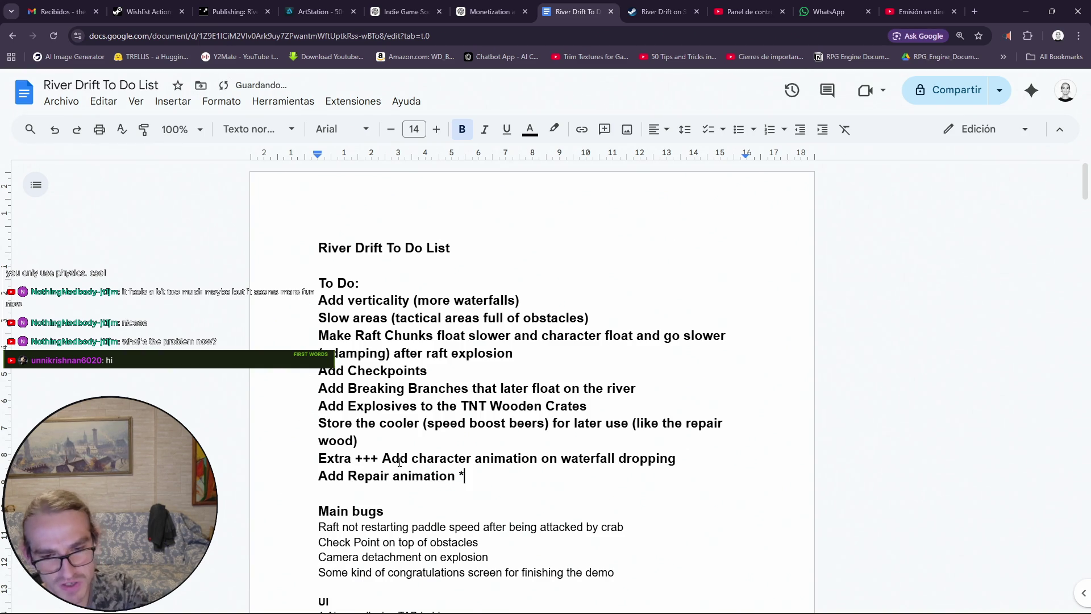
pyautogui.write('does')
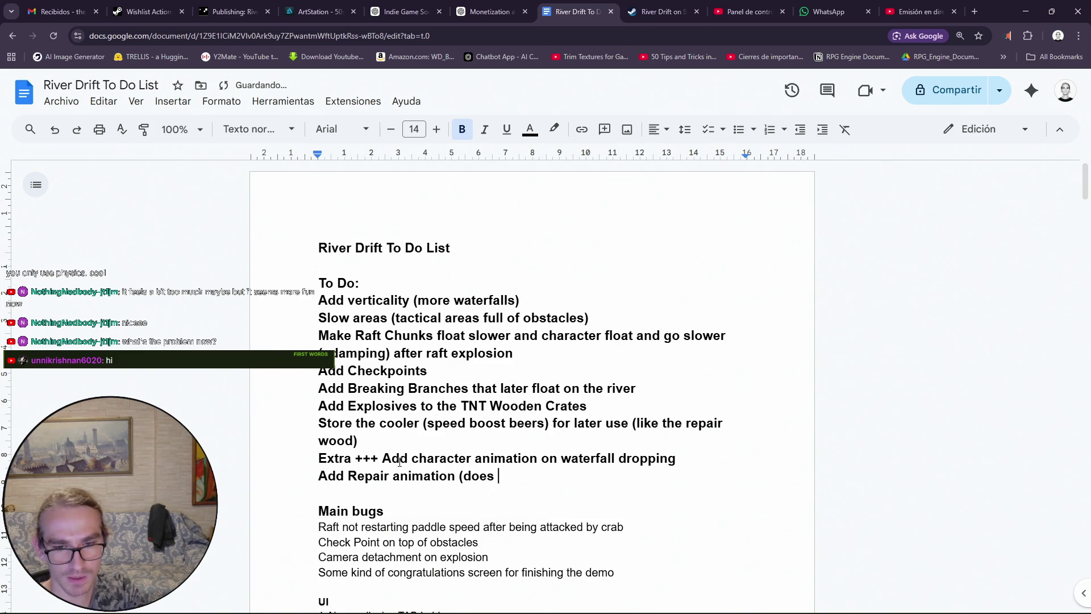
pyautogui.press('BackSpace')
pyautogui.press('BackSpace')
pyautogui.press('BackSpace')
pyautogui.write('oes')
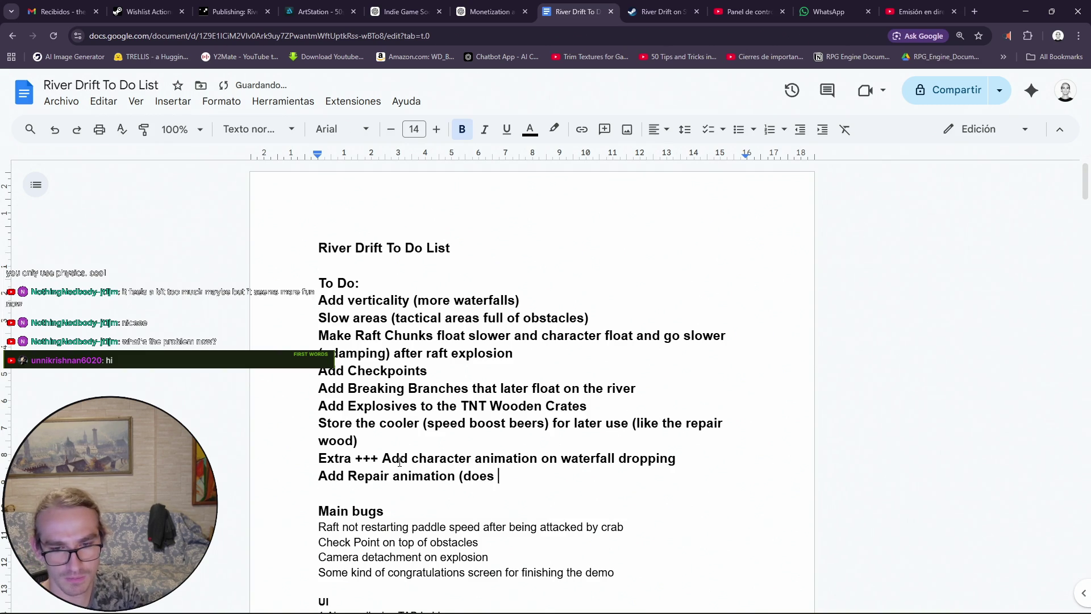
pyautogui.press('BackSpace')
pyautogui.press('BackSpace')
pyautogui.press('BackSpace')
pyautogui.write('oesent ')
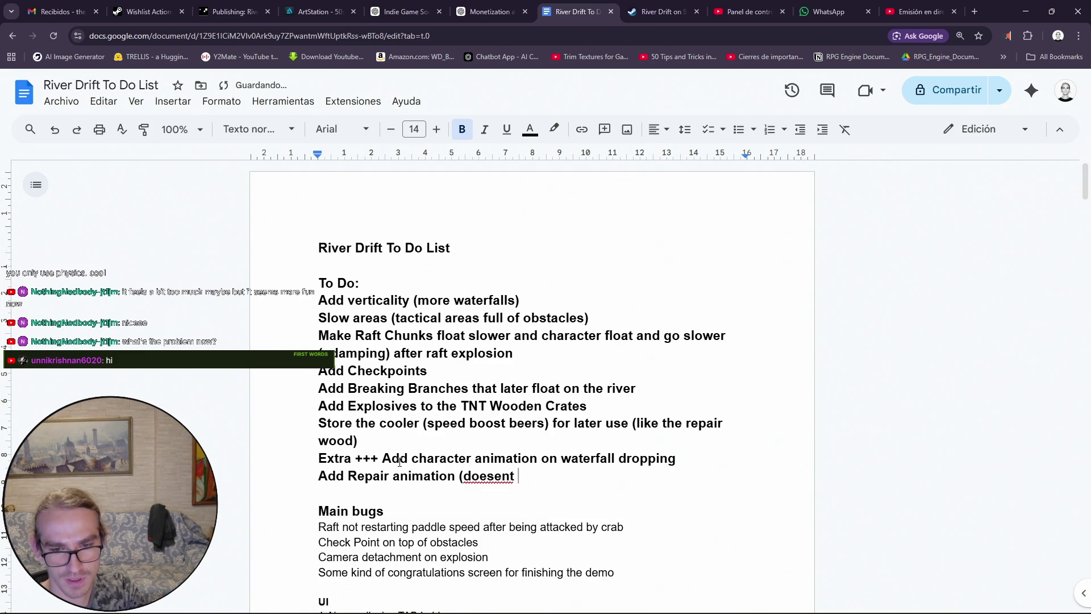
pyautogui.write('n')
pyautogui.write('eed ')
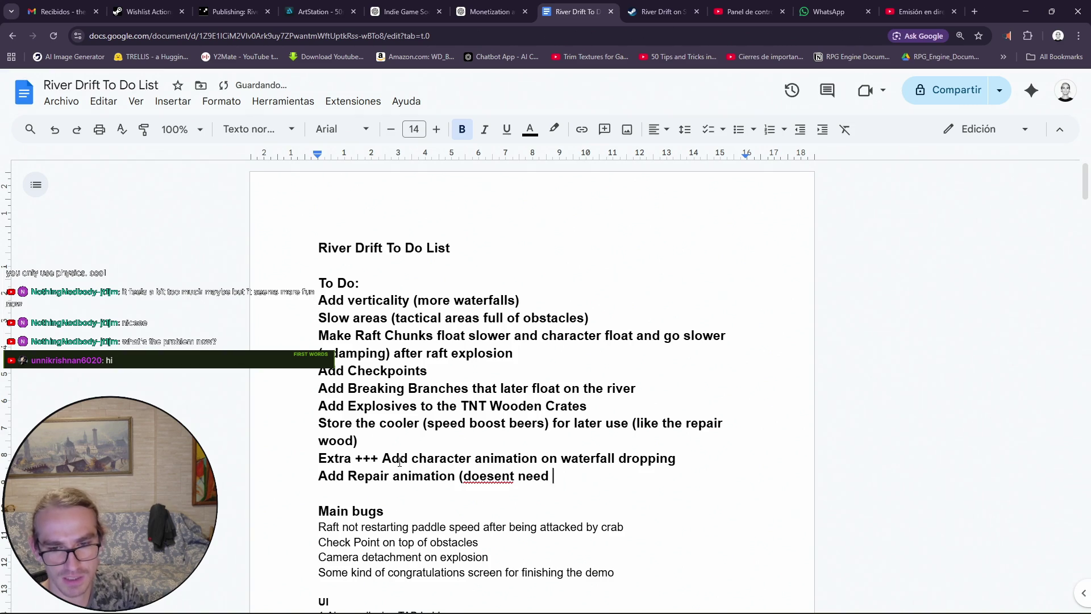
pyautogui.write('to be chra')
pyautogui.press('BackSpace')
pyautogui.press('BackSpace')
pyautogui.write('aracter anim')
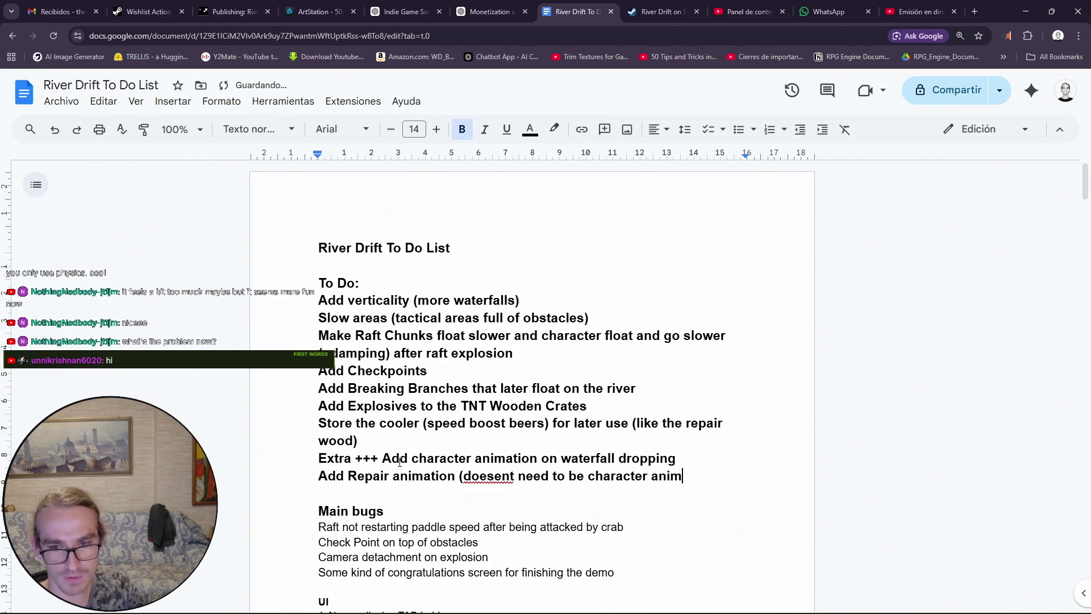
pyautogui.write(', ust a')
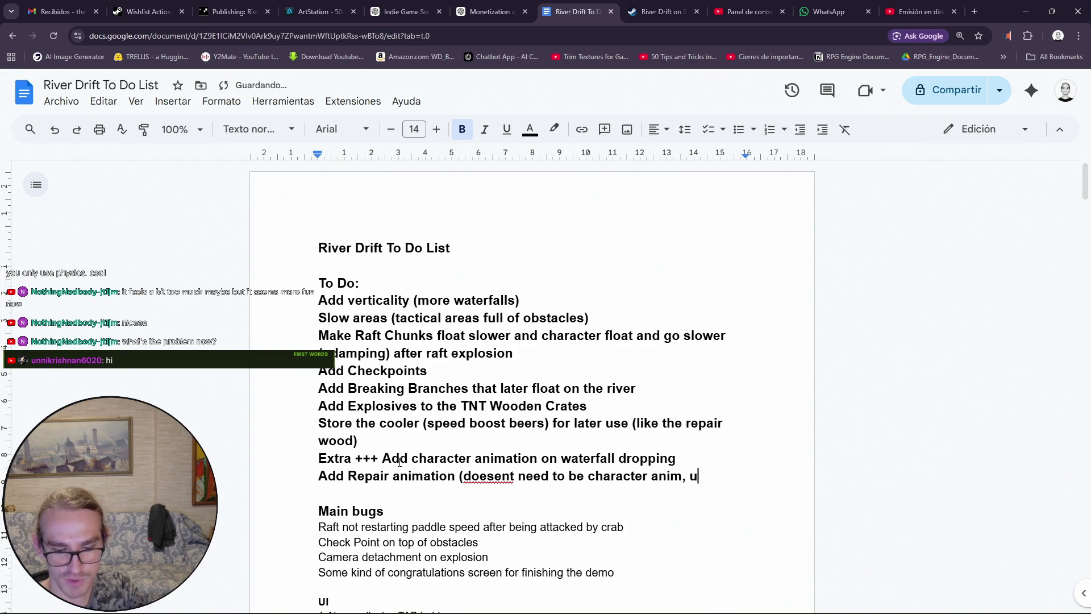
pyautogui.press('BackSpace')
pyautogui.press('BackSpace')
pyautogui.press('BackSpace')
pyautogui.write('just a floating ')
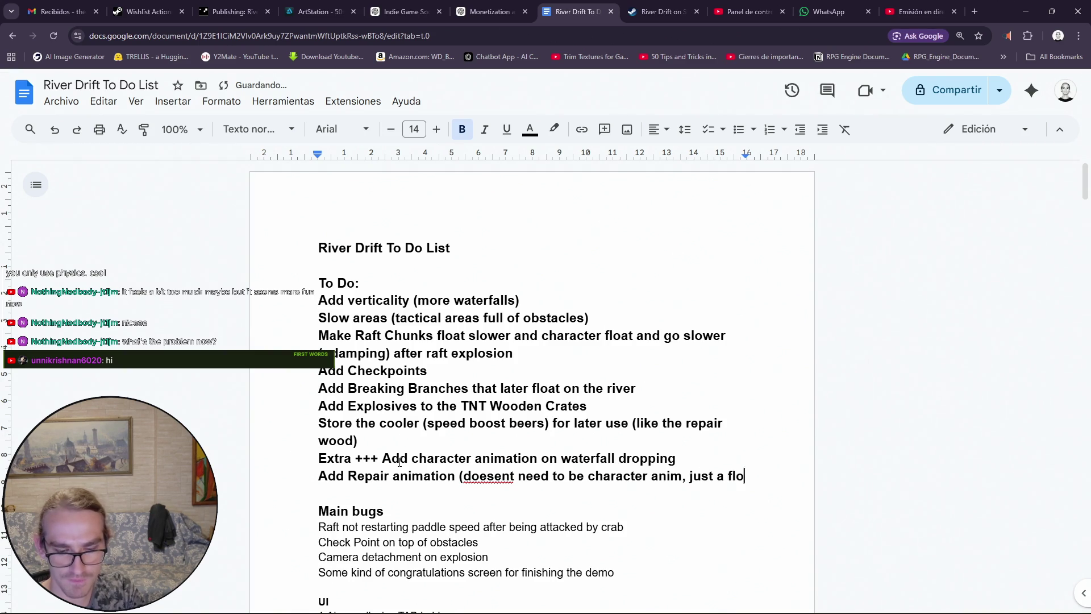
pyautogui.write('ham')
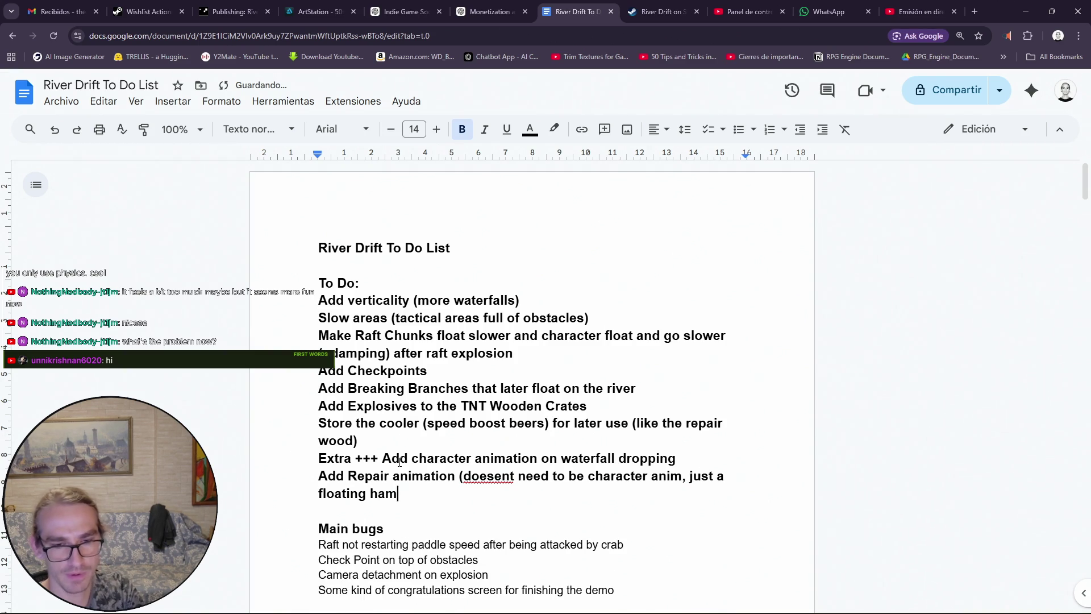
pyautogui.write('mer)')
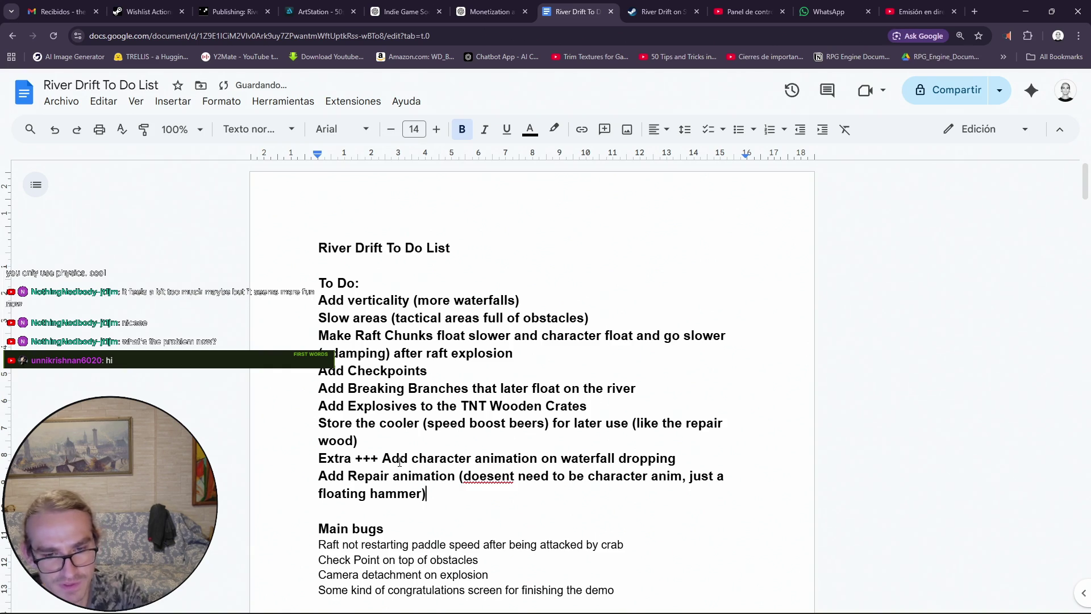
pyautogui.press('BackSpace')
pyautogui.press('BackSpace')
pyautogui.write('+ ')
pyautogui.write('dust')
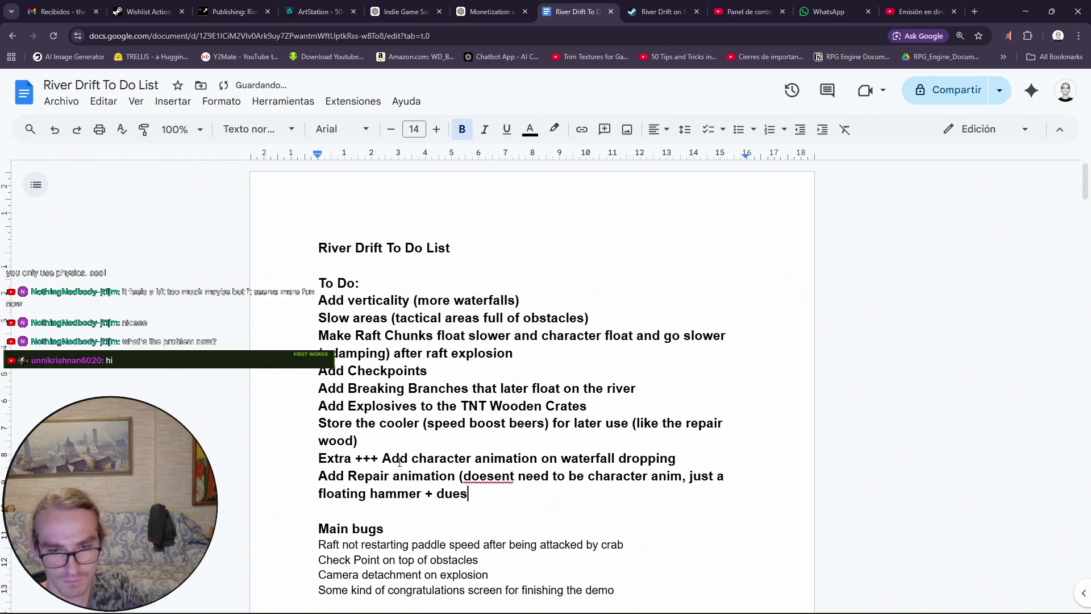
pyautogui.write(')')
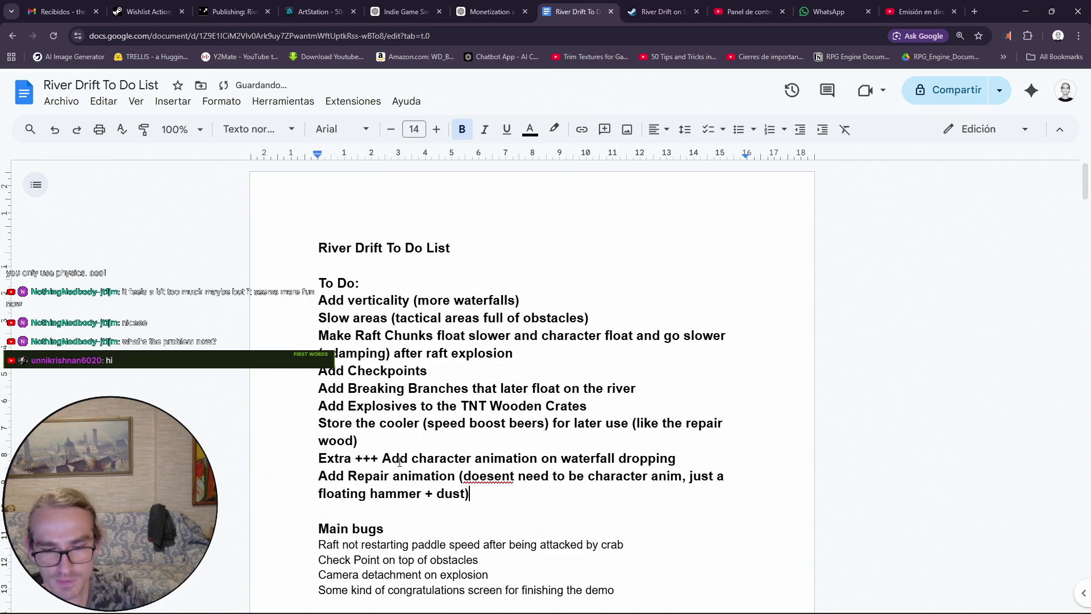
# Correct 'doesent' to 'doesn't' from the spelling suggestions and begin a new line
pyautogui.rightClick(487, 477)
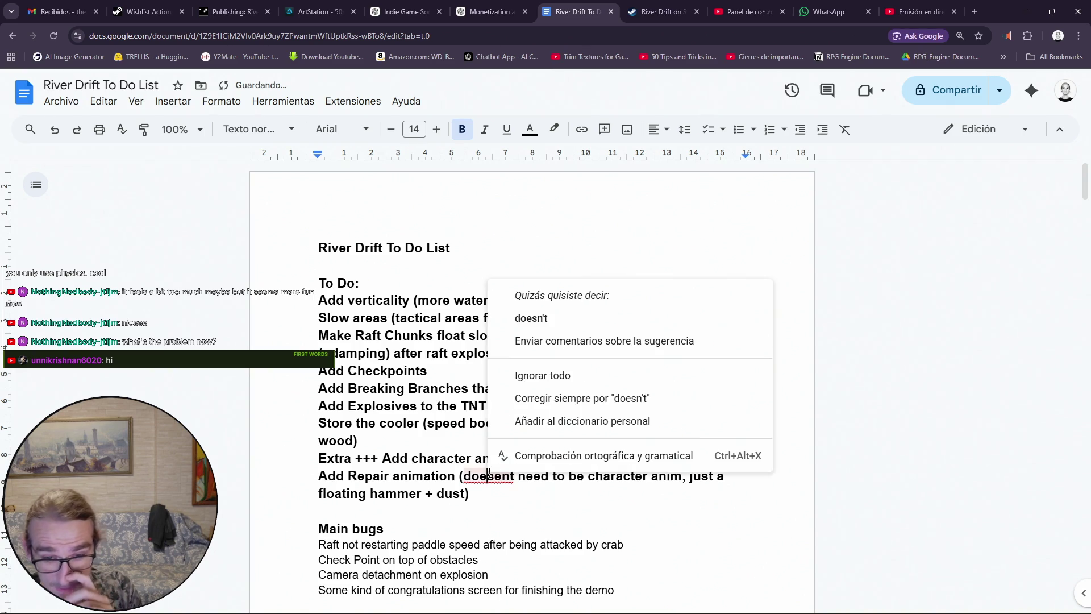
pyautogui.click(525, 316)
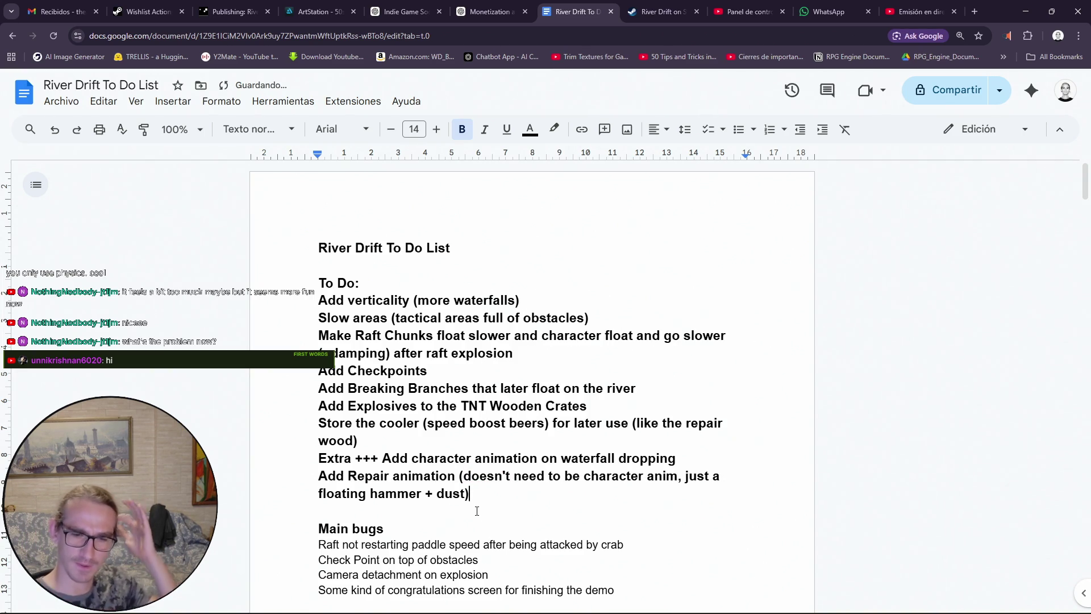
pyautogui.press('Return')
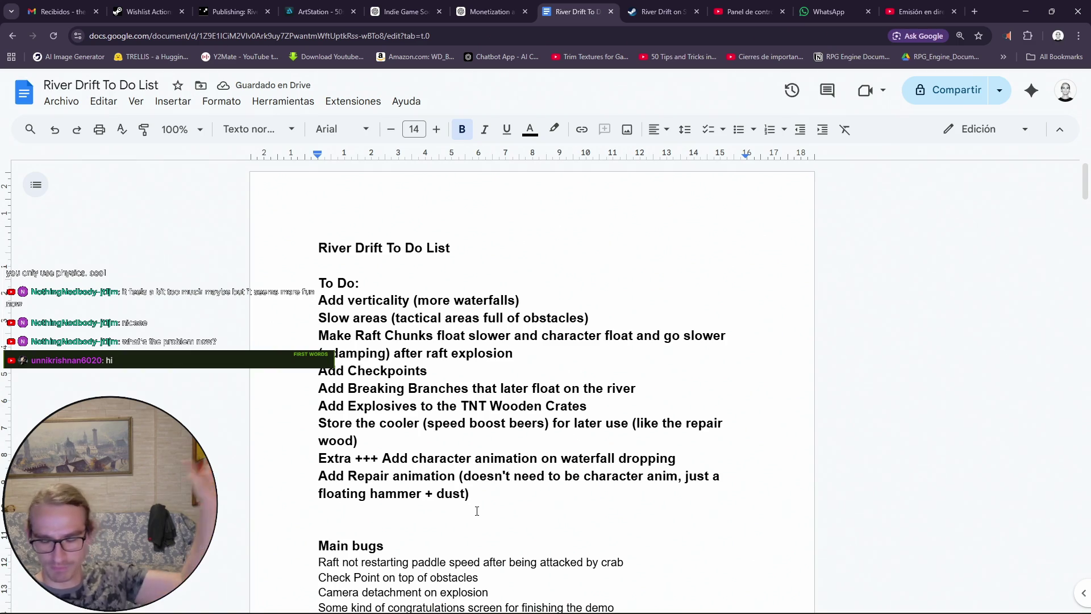
# Insert 'hand ups' so the item reads 'Add character hand ups animation on waterfall dropping'
pyautogui.click(725, 458)
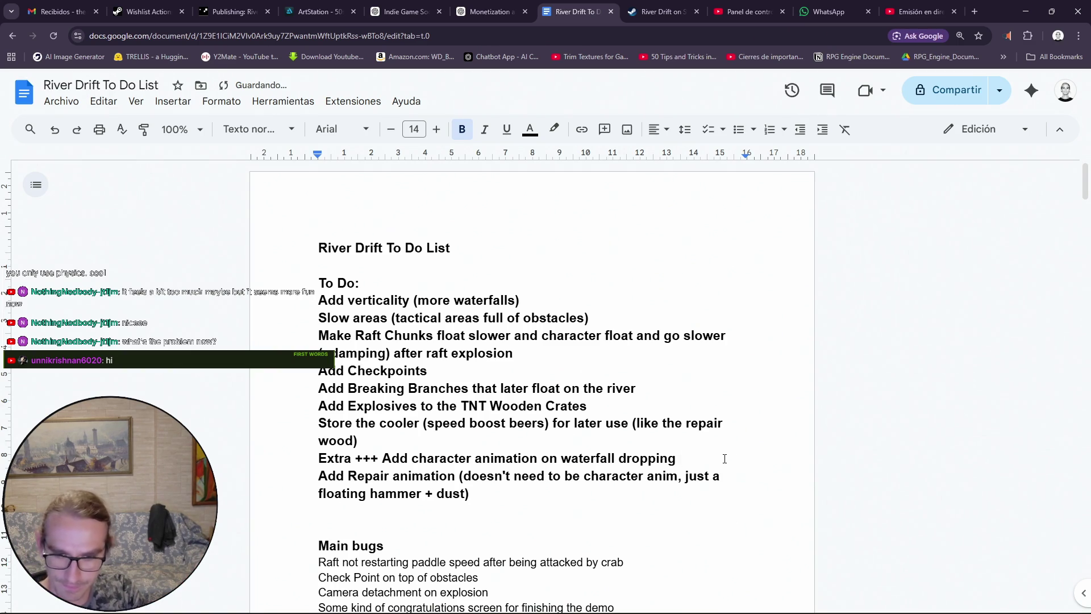
pyautogui.click(474, 460)
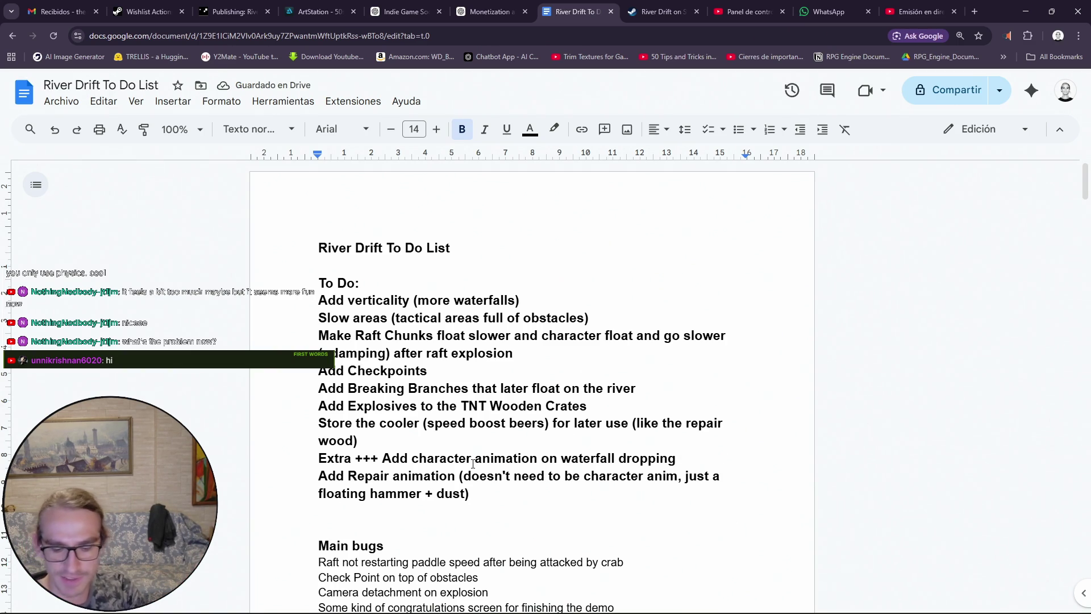
pyautogui.write('hand ups')
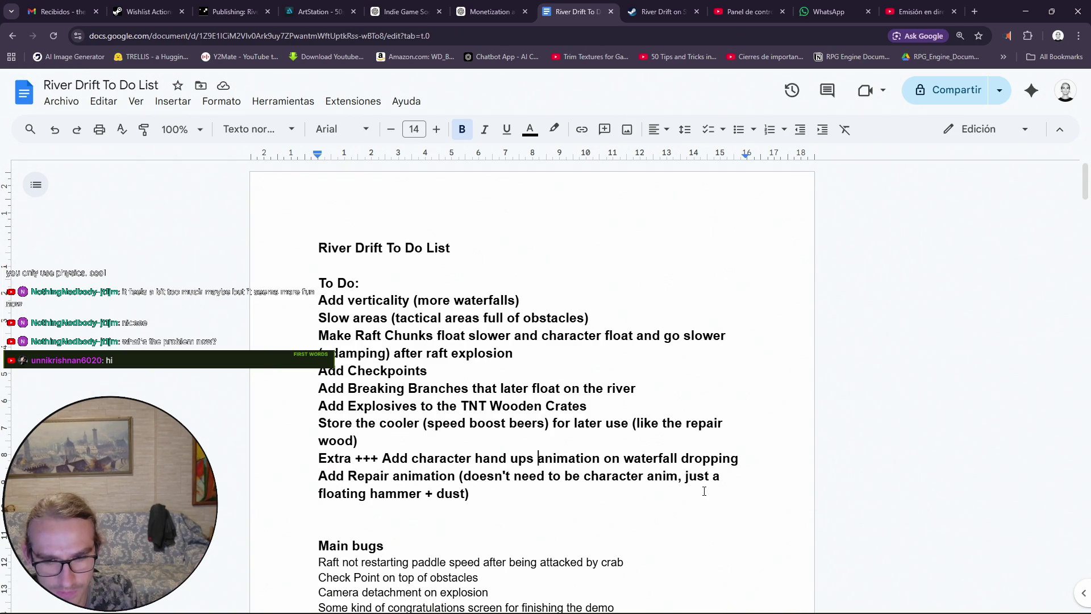
pyautogui.click(494, 496)
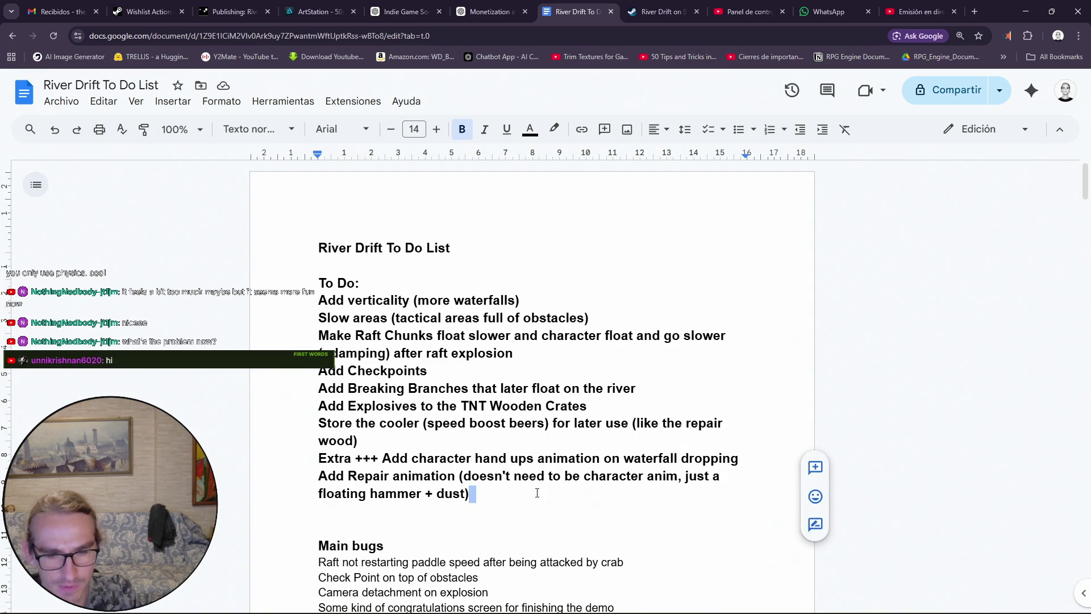
pyautogui.moveTo(495, 496)
pyautogui.mouseDown()
pyautogui.moveTo(267, 318)
pyautogui.moveTo(262, 302)
pyautogui.mouseUp()
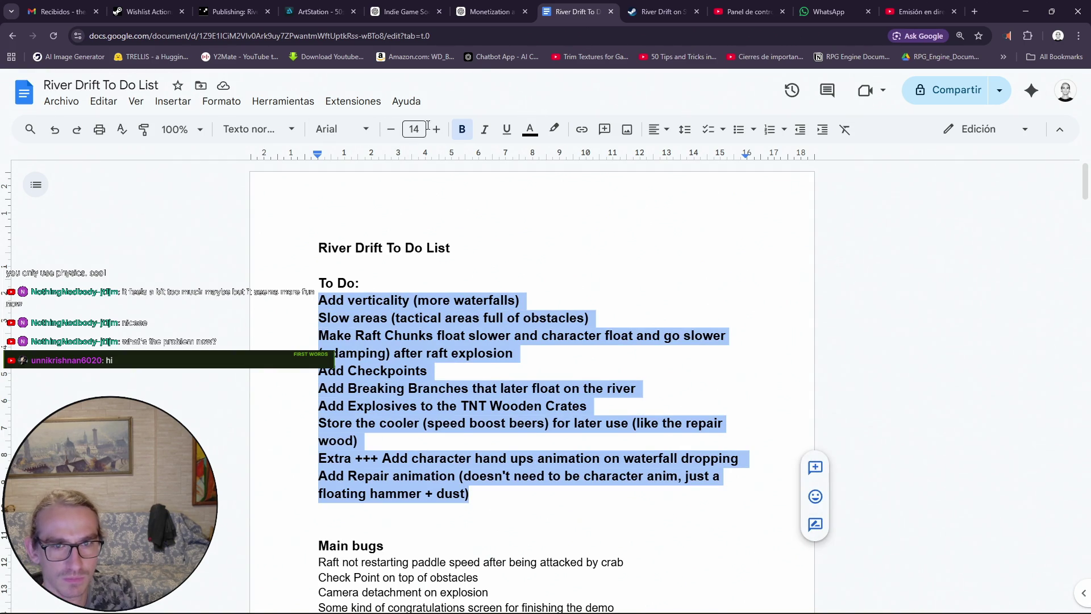
pyautogui.click(461, 129)
pyautogui.click(432, 459)
pyautogui.click(444, 480)
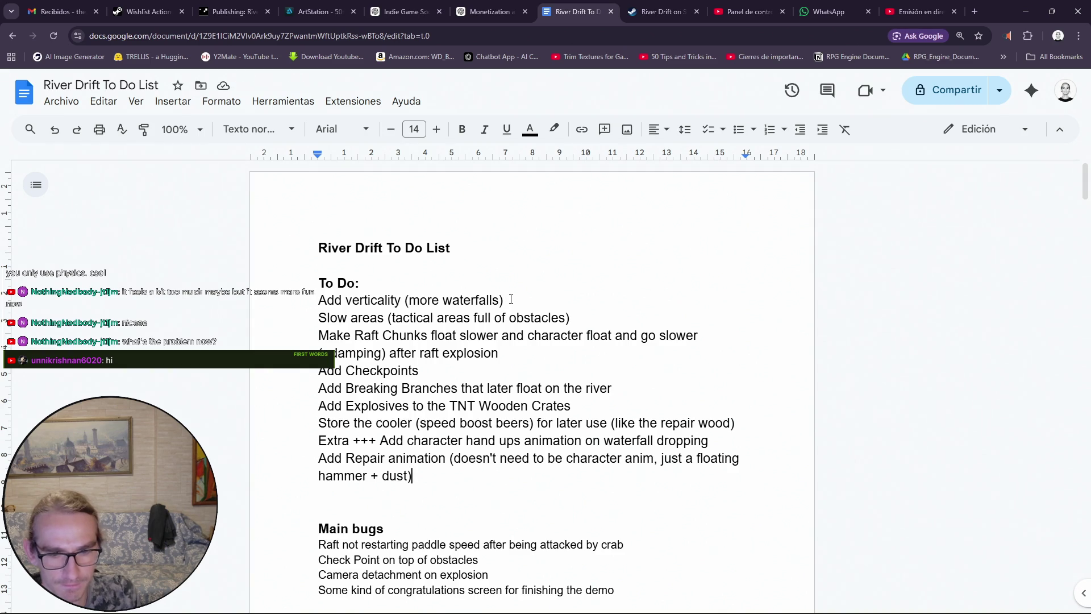
pyautogui.moveTo(425, 479)
pyautogui.mouseDown()
pyautogui.moveTo(317, 321)
pyautogui.moveTo(317, 301)
pyautogui.mouseUp()
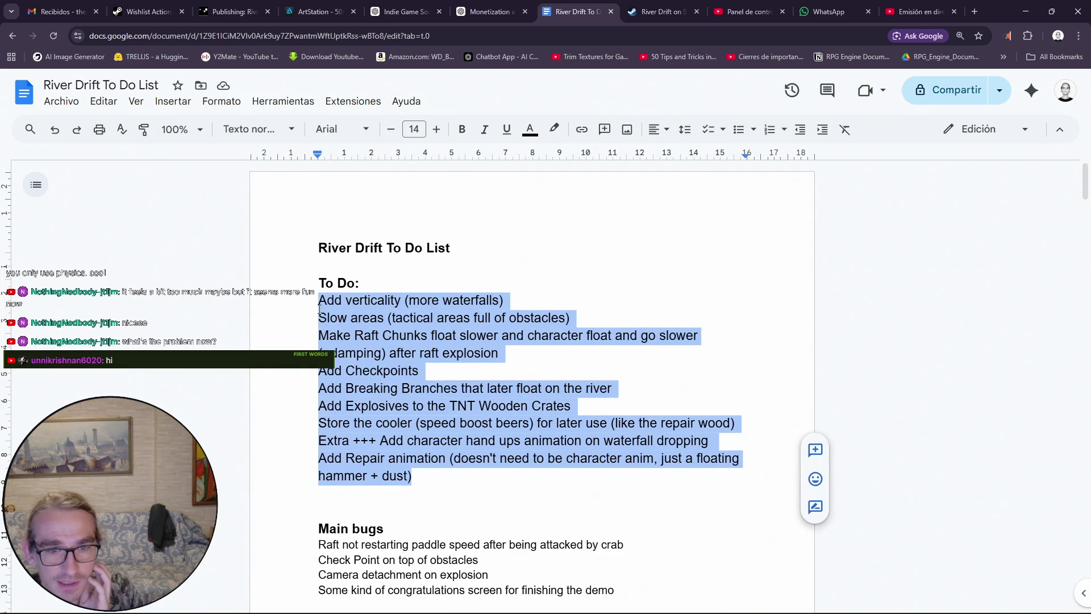
pyautogui.click(462, 129)
pyautogui.click(517, 512)
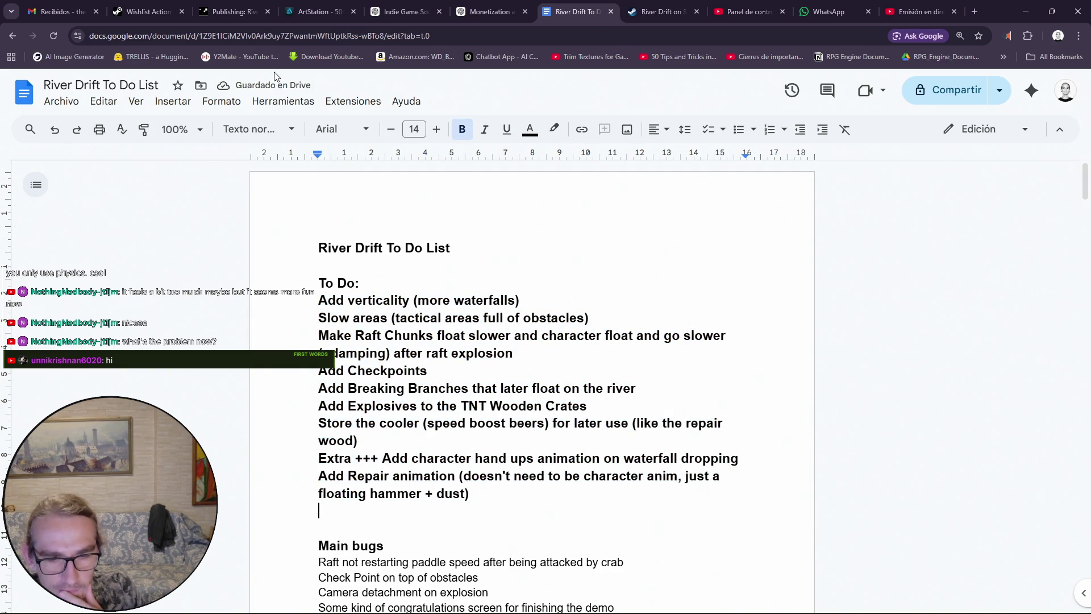
pyautogui.click(383, 458)
# Break the line so 'Add character hand ups animation on waterfall dropping' sits below 'Extra +++'
pyautogui.press('Return')
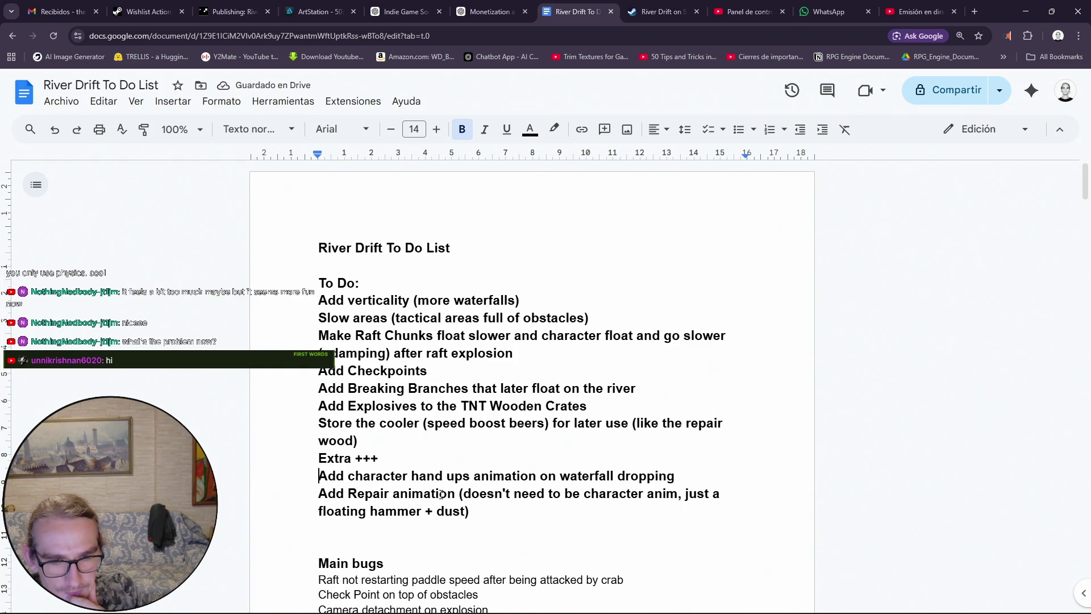
# Start a new line below the repair item reading 'Add character animation drinking'
pyautogui.click(479, 513)
pyautogui.press('Return')
pyautogui.write('AdD')
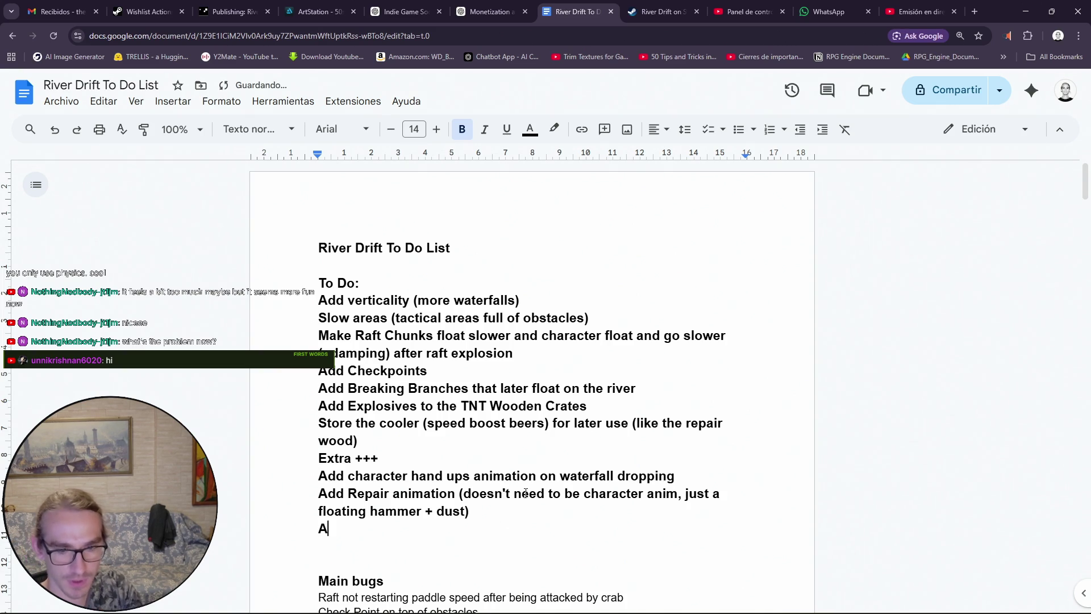
pyautogui.press('BackSpace')
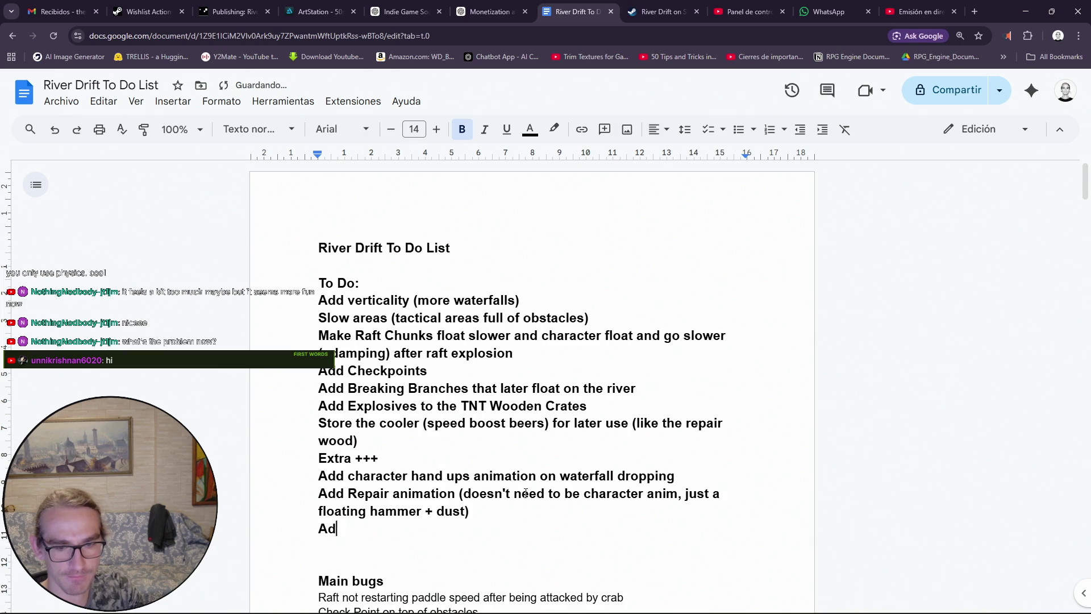
pyautogui.press('BackSpace')
pyautogui.write('d character ')
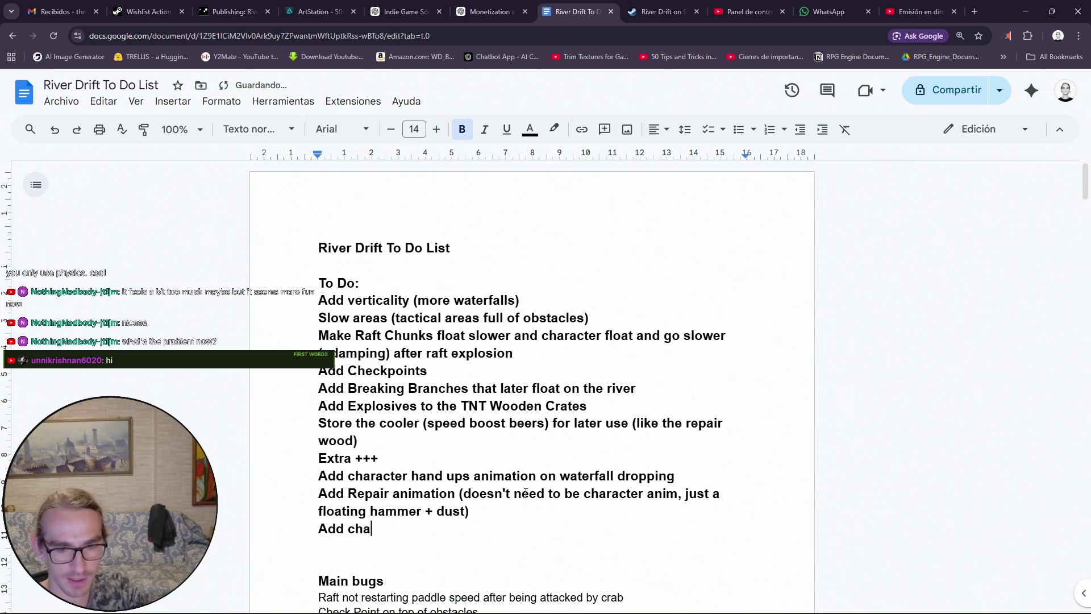
pyautogui.write('anima')
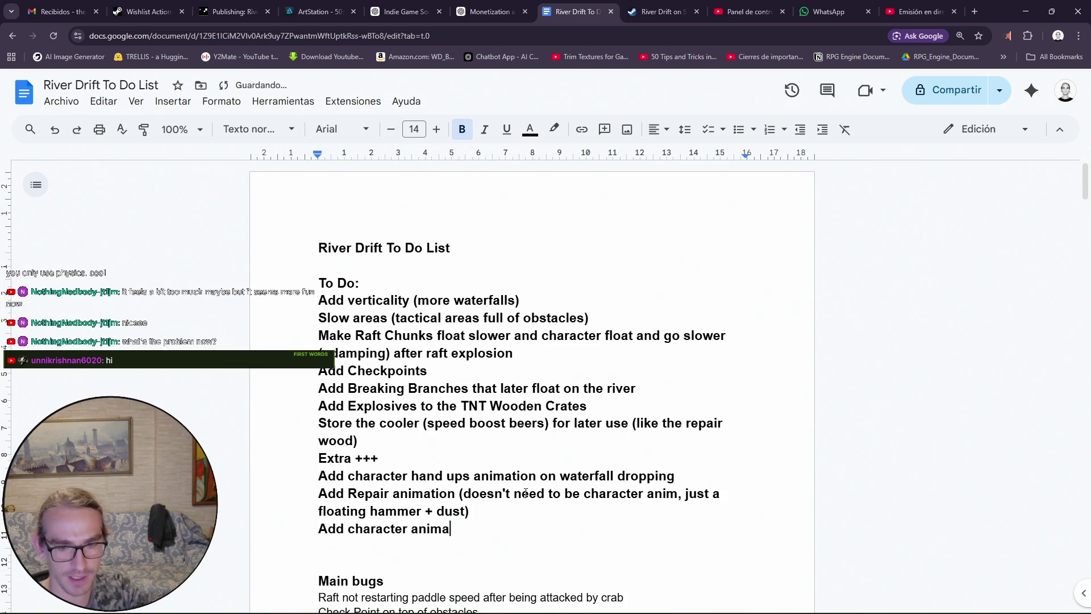
pyautogui.write('tion chugion')
pyautogui.press('BackSpace')
pyautogui.press('BackSpace')
pyautogui.press('BackSpace')
pyautogui.press('BackSpace')
pyautogui.write('hu')
pyautogui.press('BackSpace')
pyautogui.press('BackSpace')
pyautogui.press('BackSpace')
pyautogui.write('drinking the ')
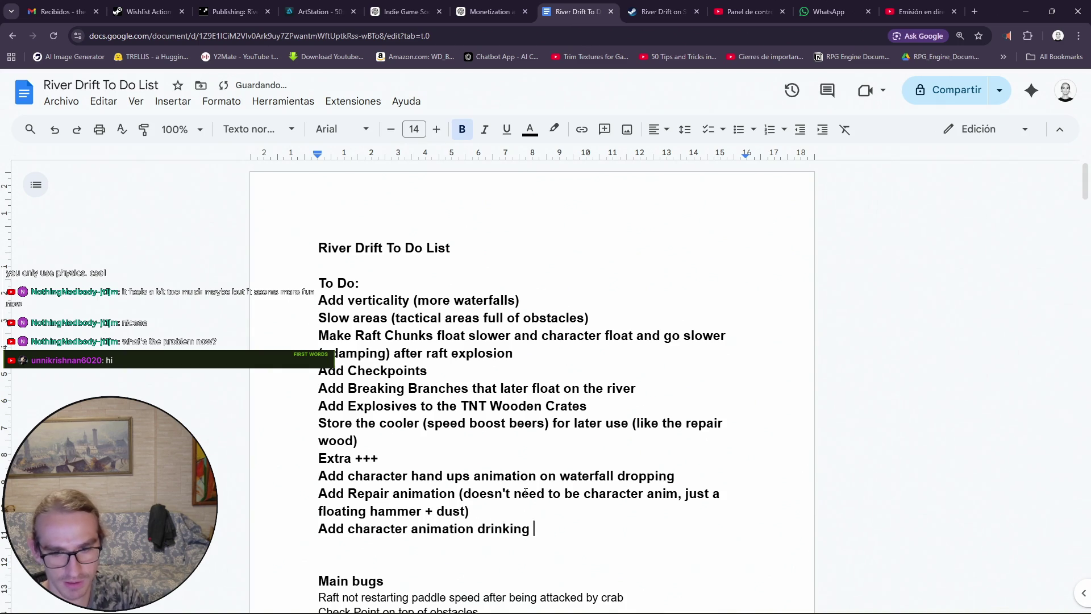
pyautogui.write('bee')
# Finish the line as 'drinking the speed boost power up'
pyautogui.press('BackSpace')
pyautogui.press('BackSpace')
pyautogui.press('BackSpace')
pyautogui.press('BackSpace')
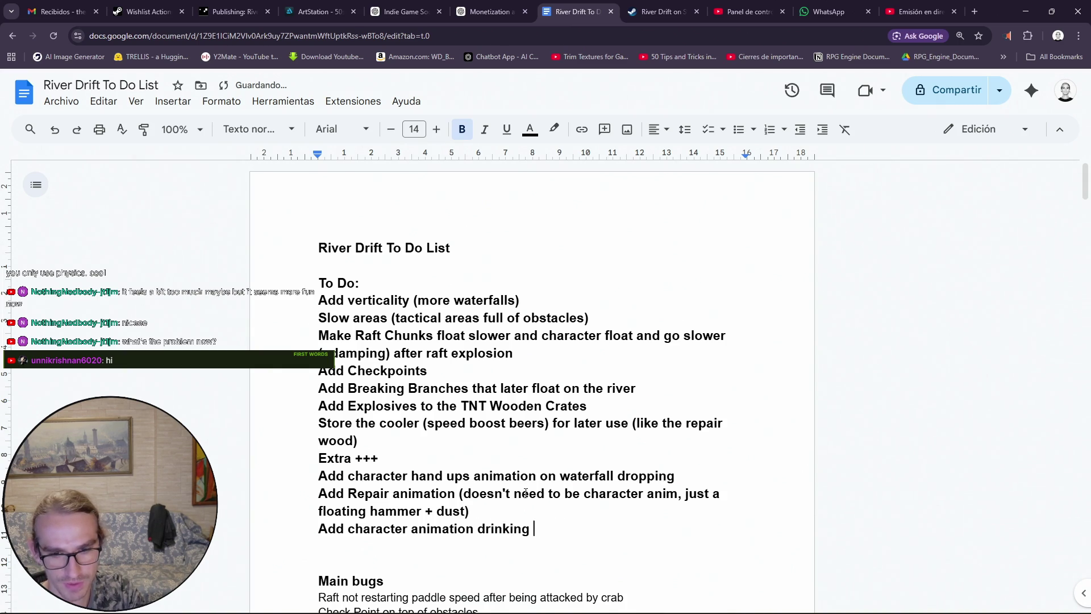
pyautogui.write('the')
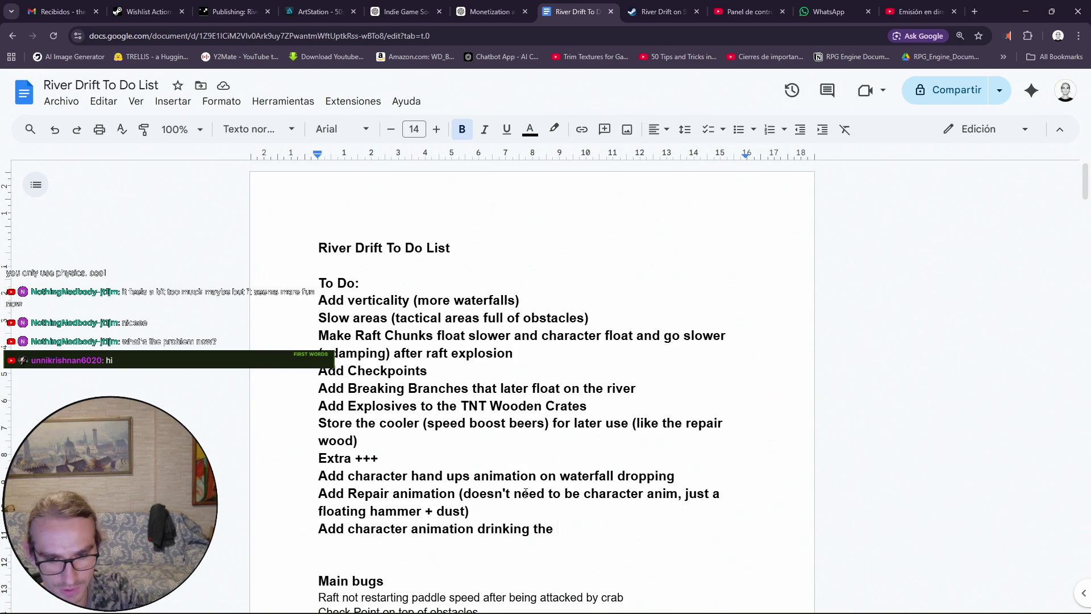
pyautogui.press('BackSpace')
pyautogui.press('BackSpace')
pyautogui.press('BackSpace')
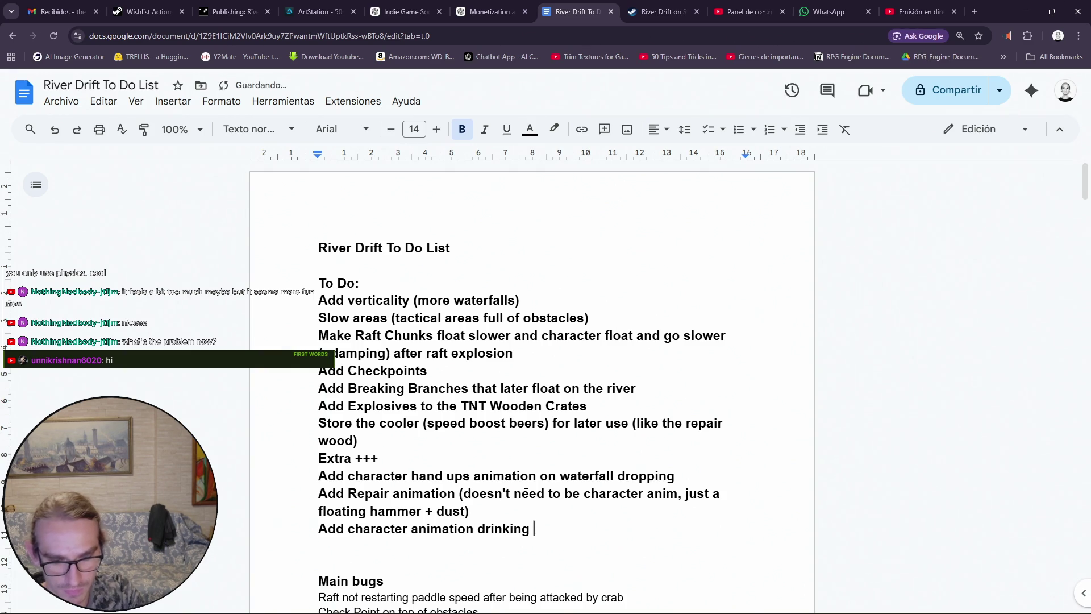
pyautogui.write('the speed boost ')
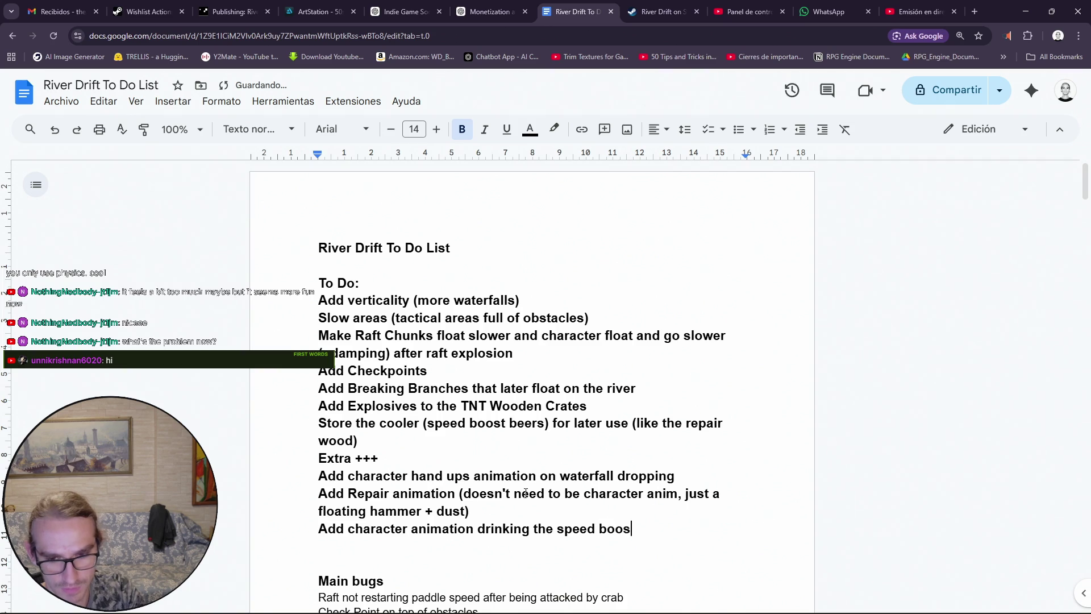
pyautogui.write('power ')
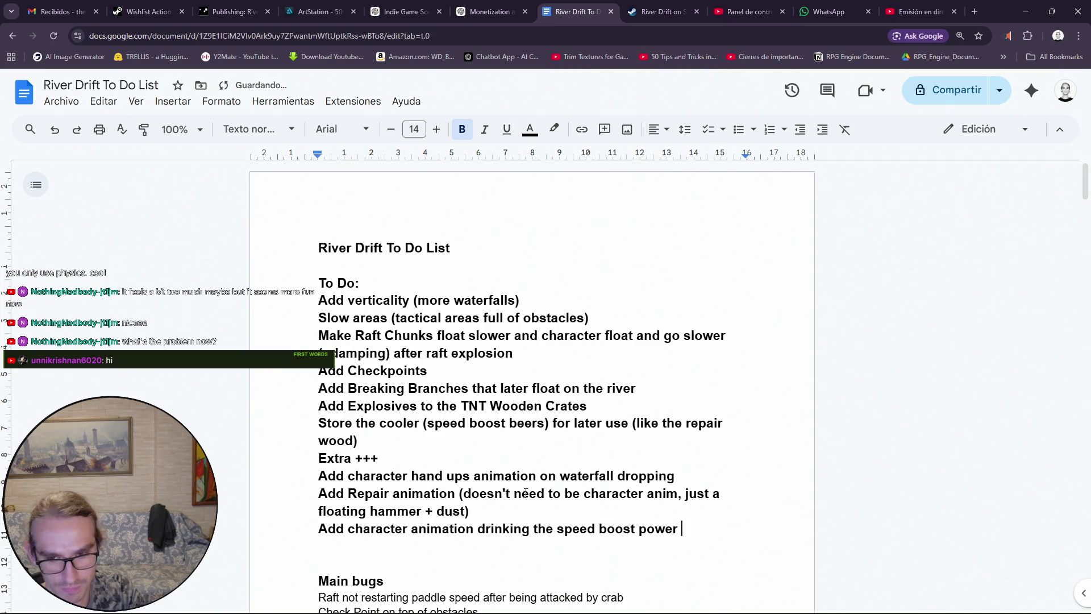
pyautogui.write('up')
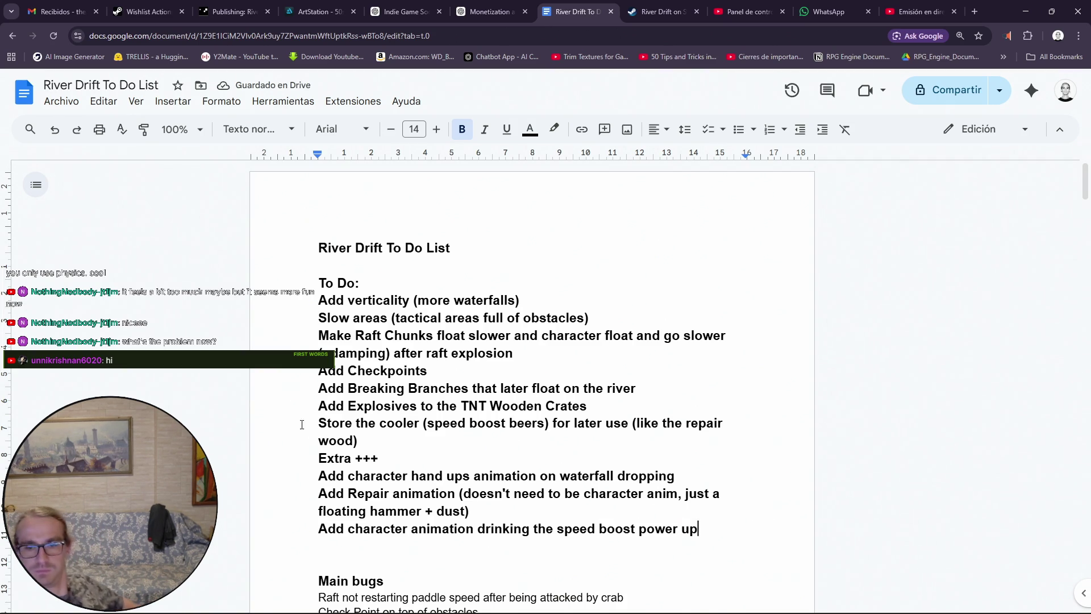
pyautogui.write('beer')
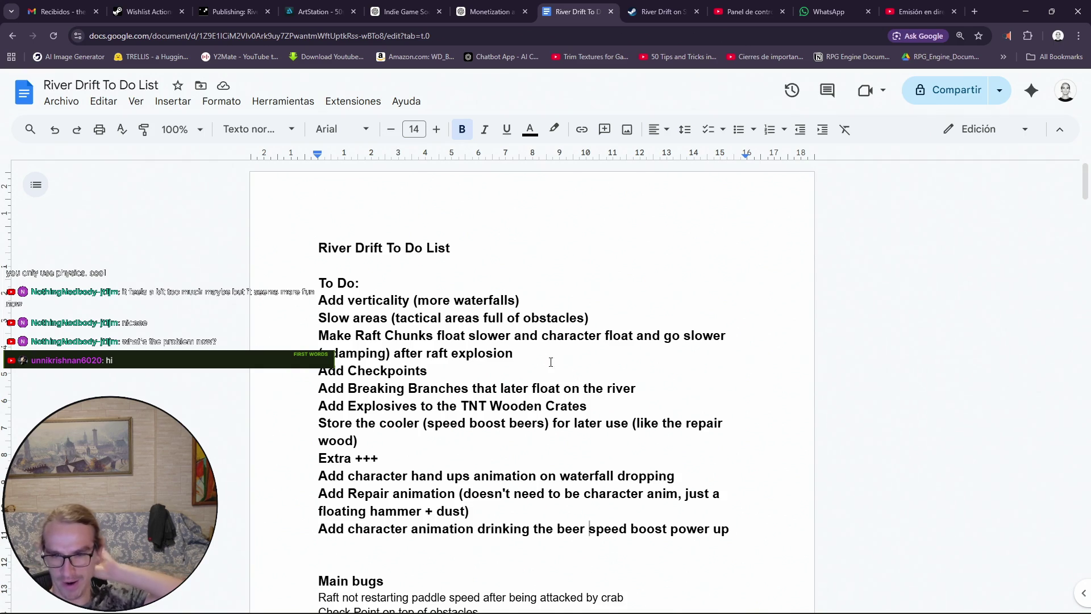
# Add 'in the river' after 'go slower' in the raft-chunk item
pyautogui.click(730, 336)
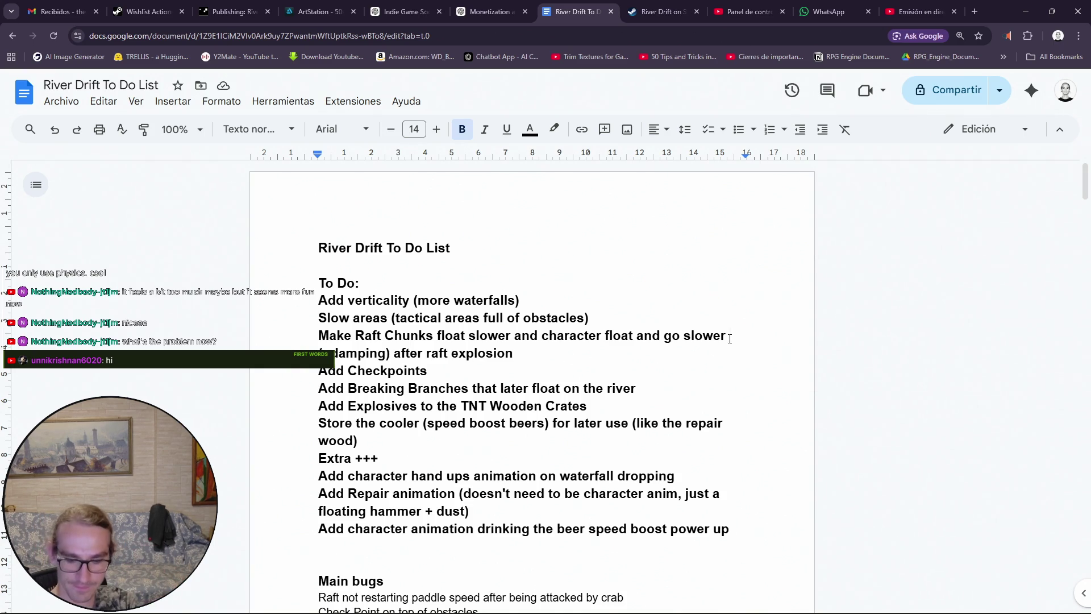
pyautogui.write('in the river')
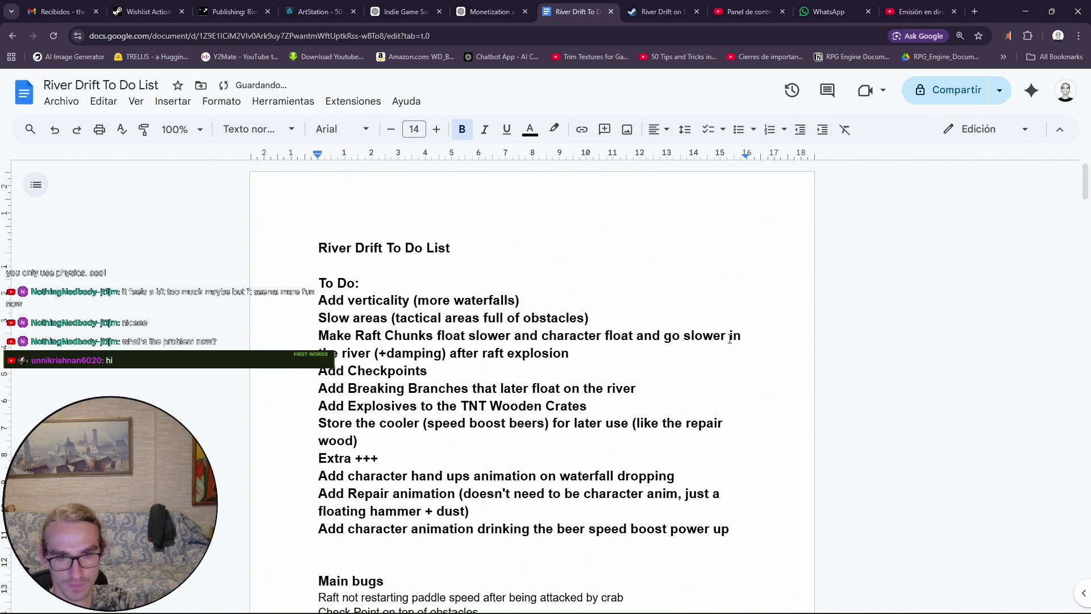
# Replace 'in the river' with 'with the river current' before '(+damping)'
pyautogui.press('BackSpace')
pyautogui.press('BackSpace')
pyautogui.press('BackSpace')
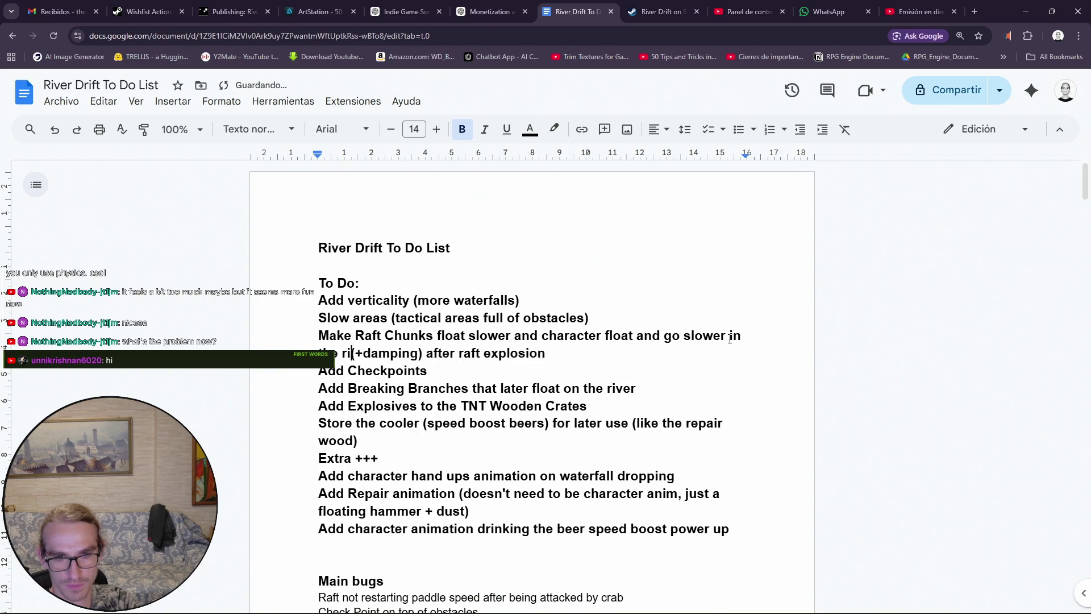
pyautogui.press('BackSpace')
pyautogui.press('BackSpace')
pyautogui.press('BackSpace')
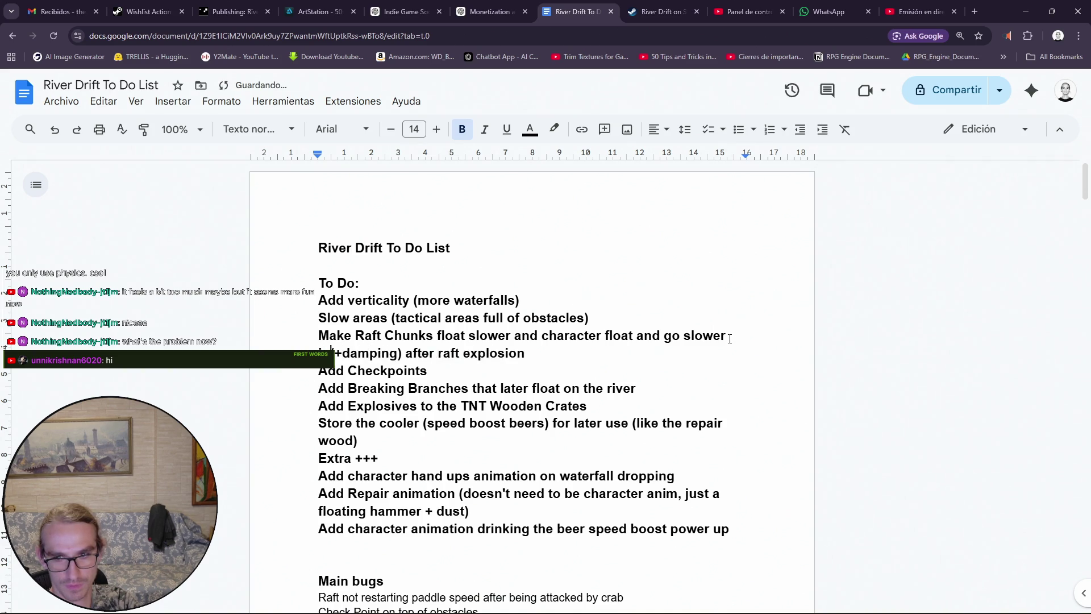
pyautogui.write('with the ri')
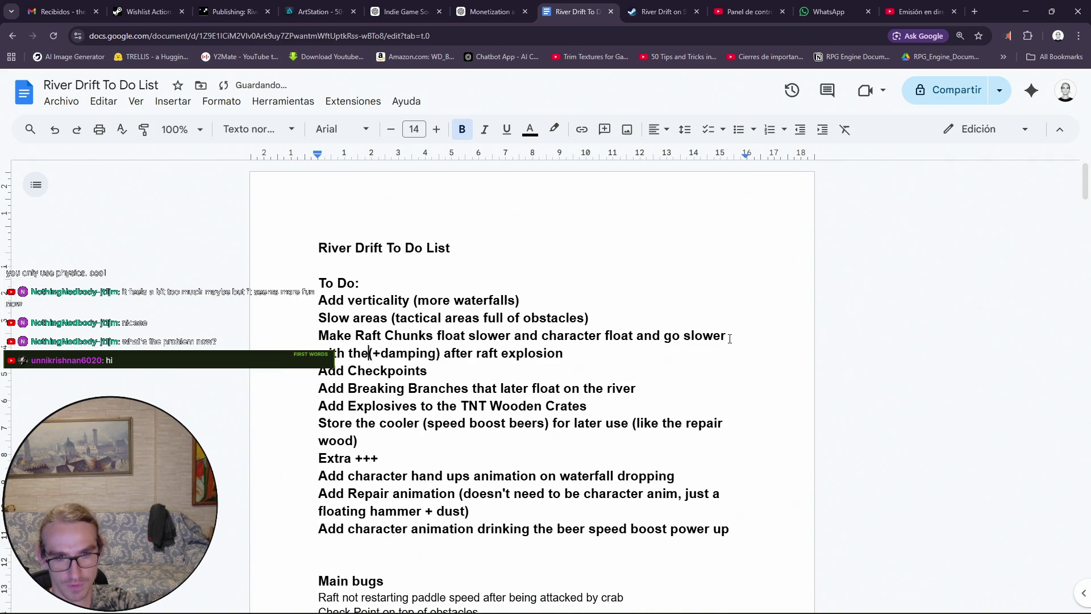
pyautogui.write('ver cur')
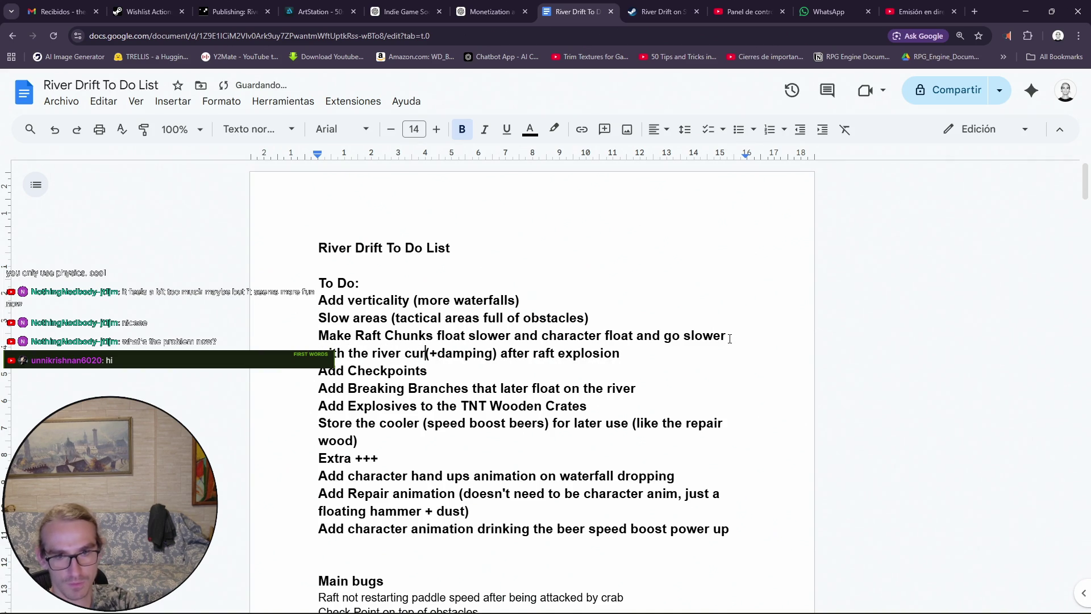
pyautogui.write('rent')
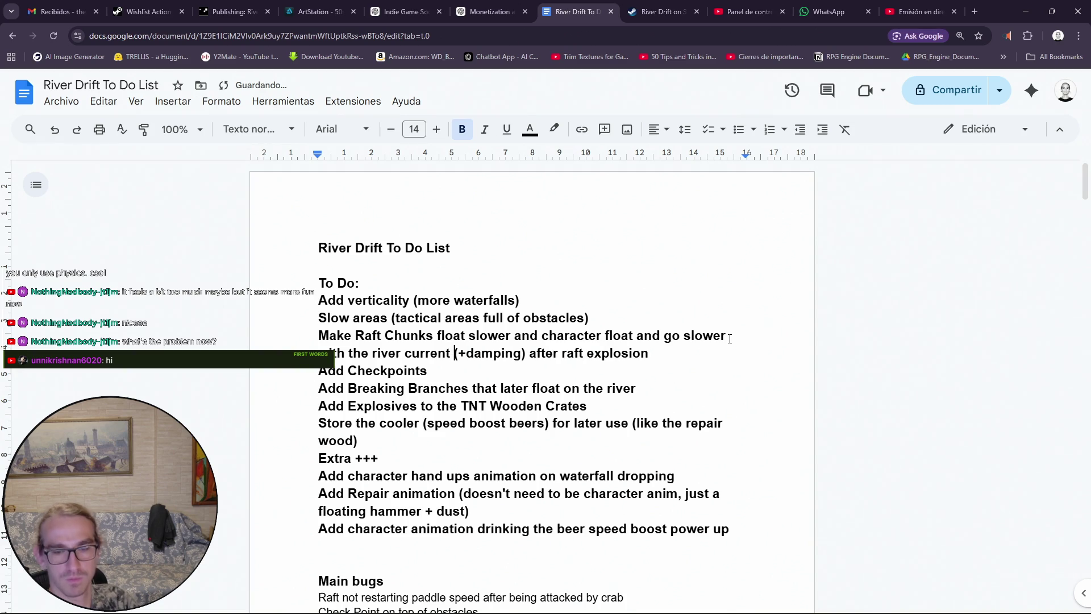
pyautogui.click(597, 430)
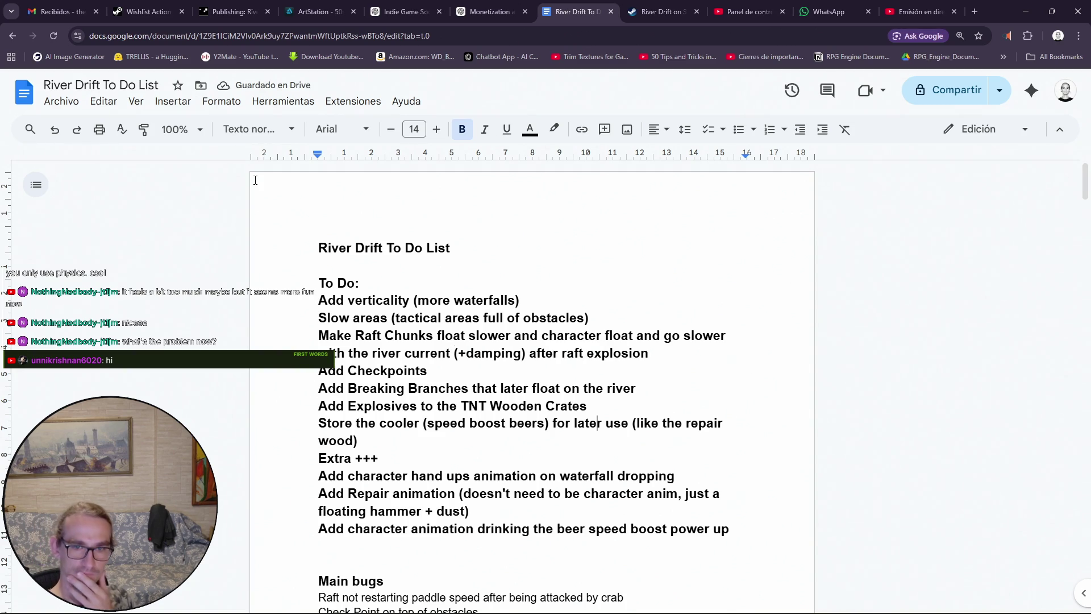
pyautogui.click(974, 11)
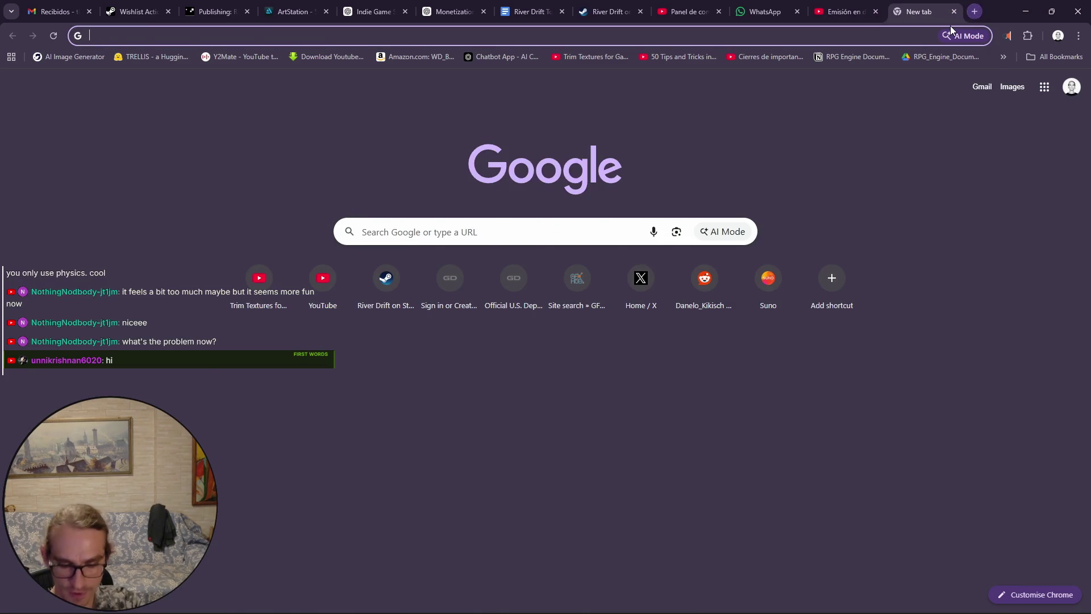
# Search Google for 'river currents', skim the results, then close the search tab
pyautogui.write('river current')
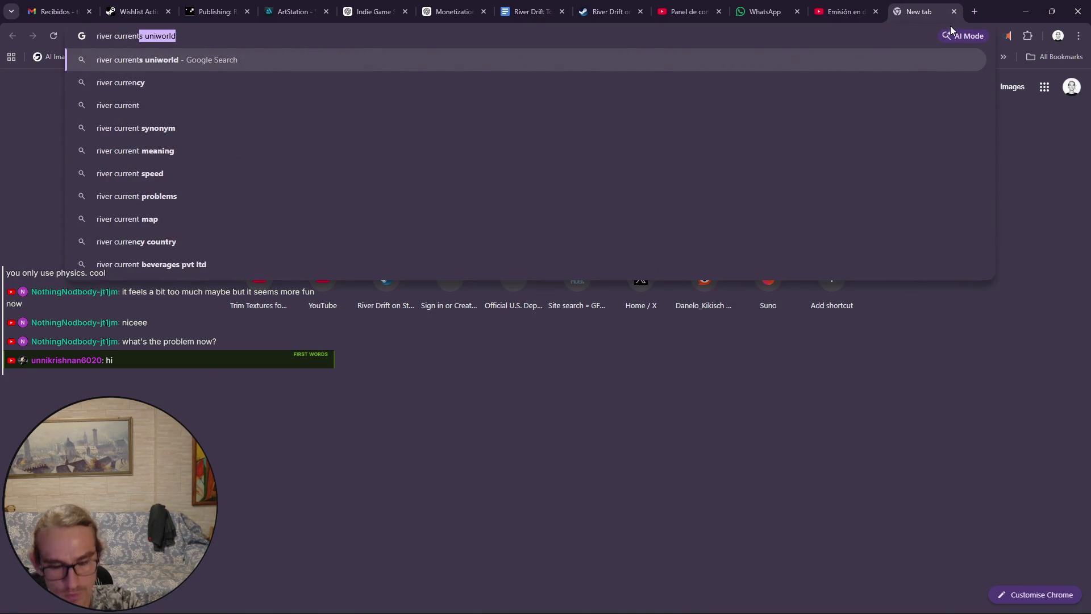
pyautogui.press('Return')
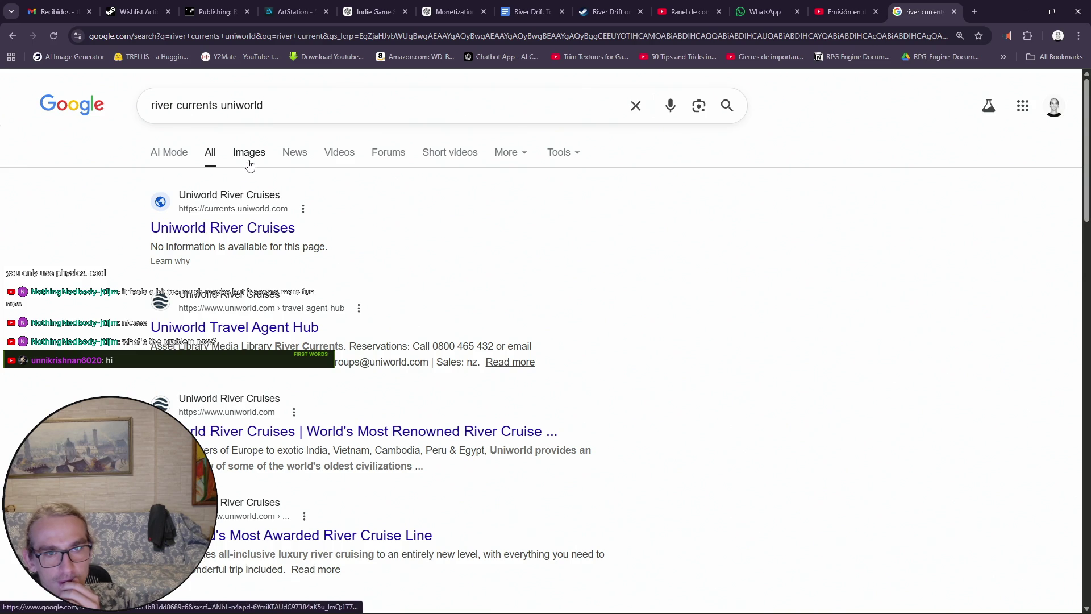
pyautogui.doubleClick(233, 105)
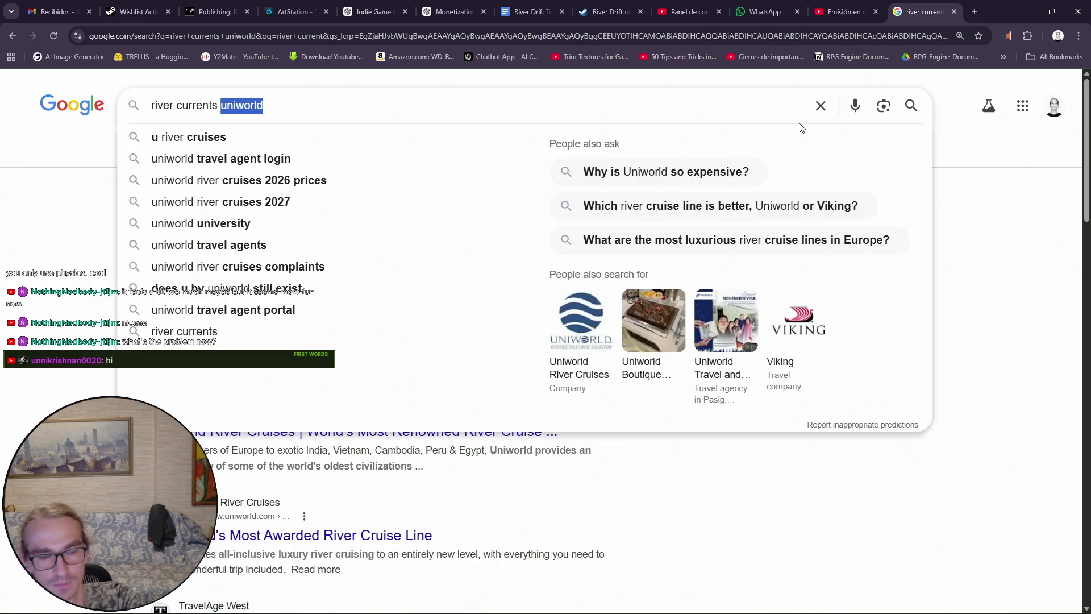
pyautogui.press('BackSpace')
pyautogui.press('Return')
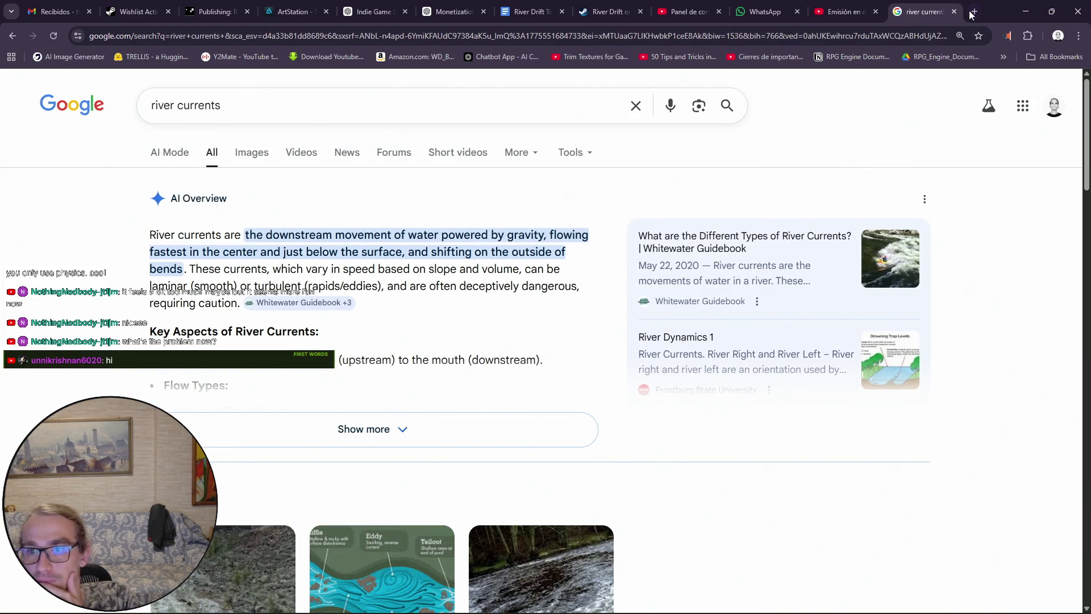
pyautogui.scroll(-4, 846, 219)
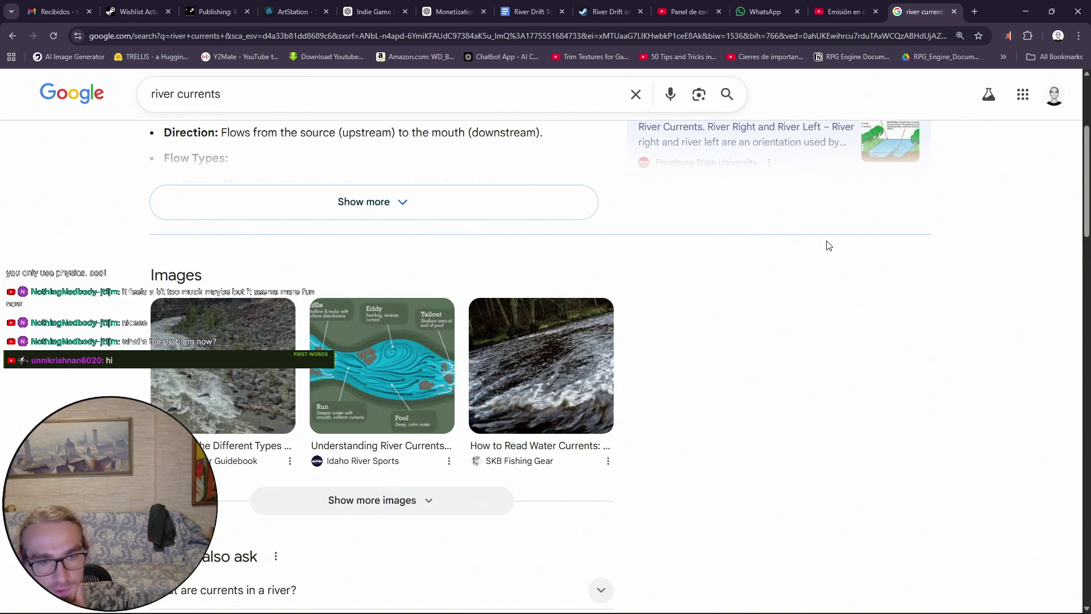
pyautogui.scroll(-3, 825, 246)
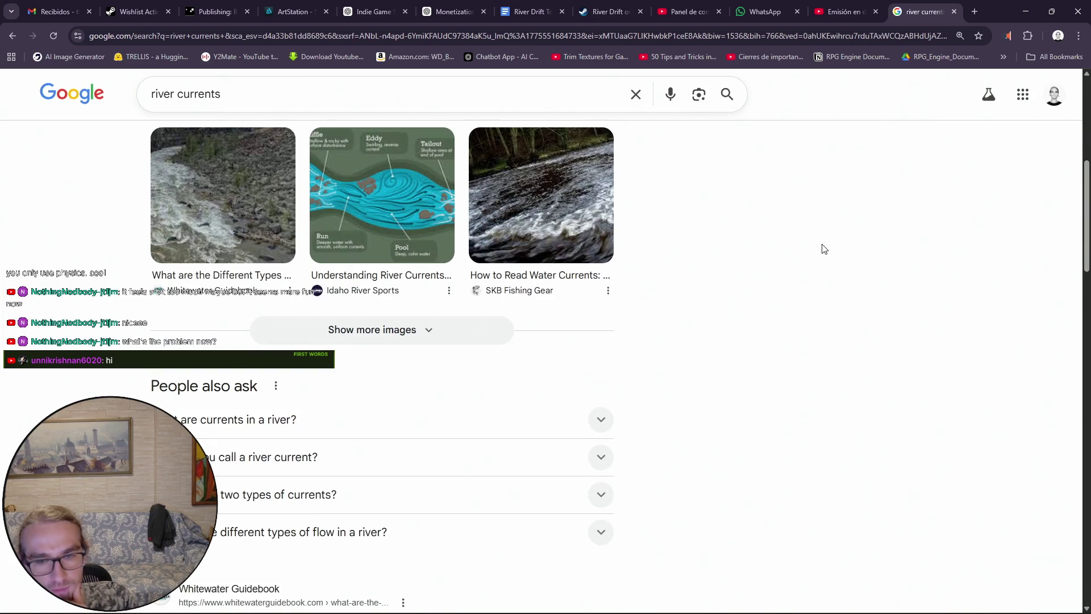
pyautogui.scroll(2, 821, 246)
pyautogui.click(956, 13)
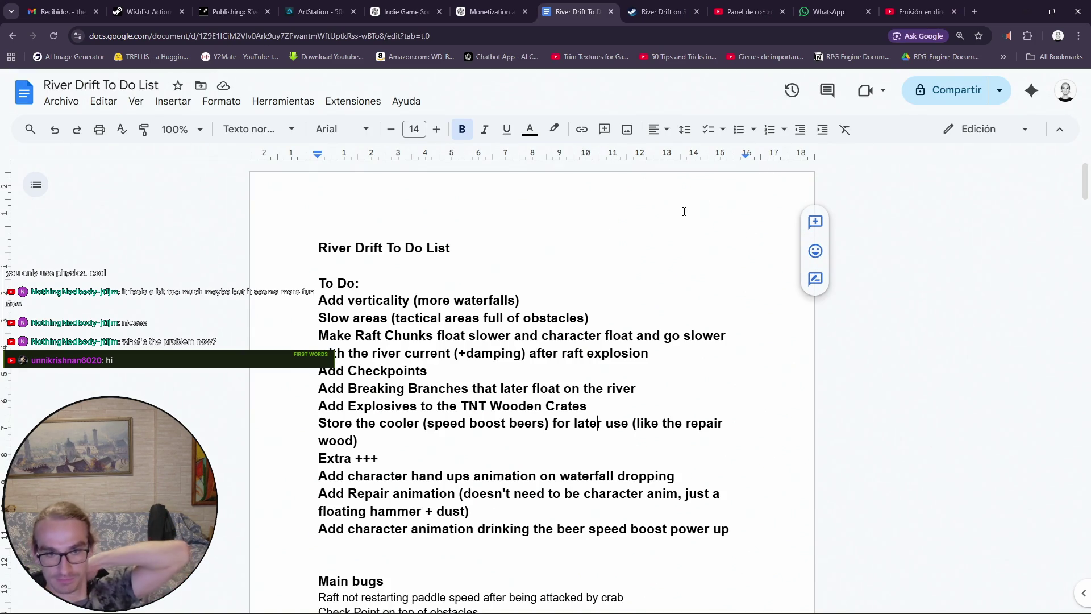
# Add 'Add abandoned temple area' on a new line below 'Add verticality (more waterfalls)'
pyautogui.click(544, 300)
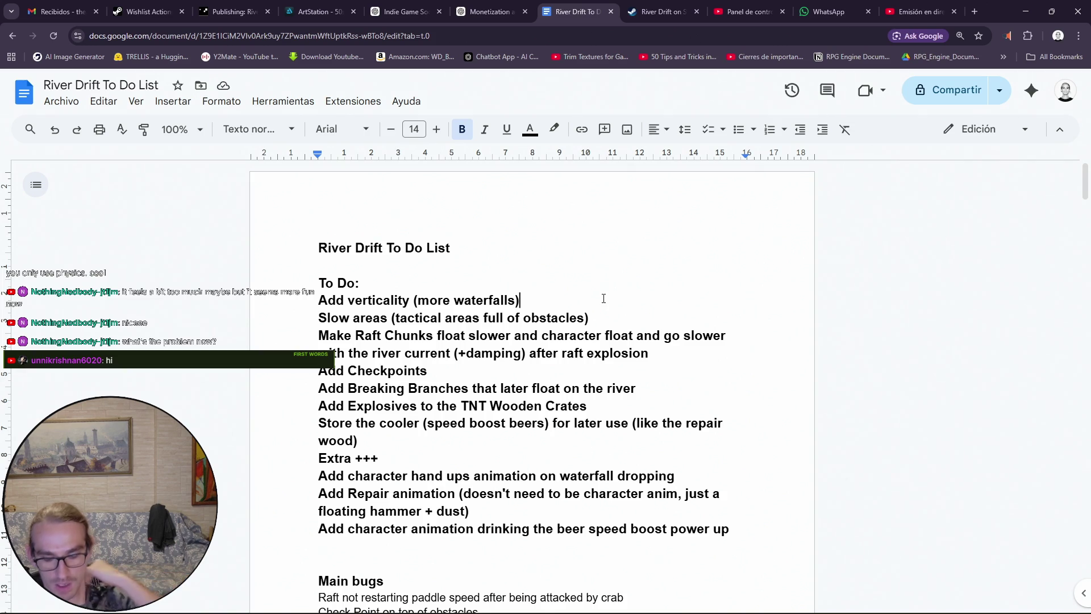
pyautogui.press('Return')
pyautogui.write('AS')
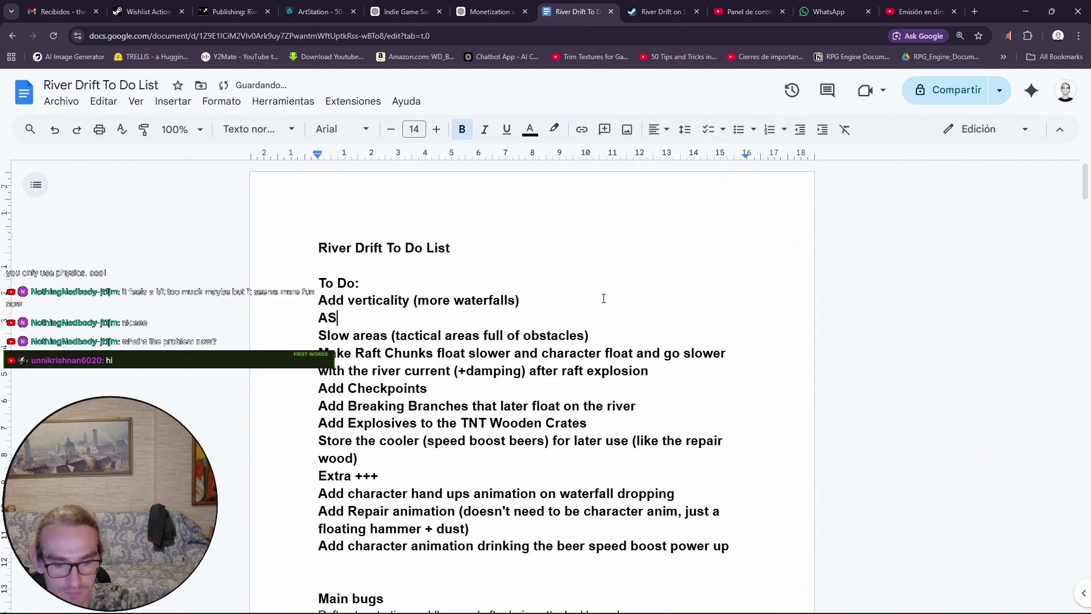
pyautogui.write('DD')
pyautogui.press('BackSpace')
pyautogui.press('BackSpace')
pyautogui.press('BackSpace')
pyautogui.write('dd ABANDONE')
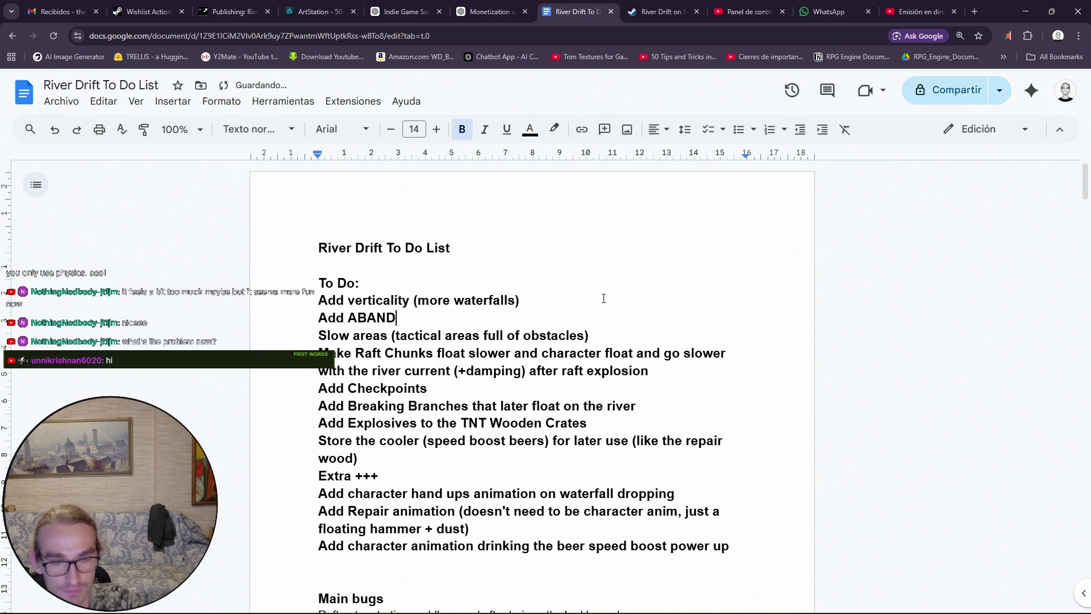
pyautogui.press('BackSpace')
pyautogui.press('BackSpace')
pyautogui.press('BackSpace')
pyautogui.press('BackSpace')
pyautogui.press('BackSpace')
pyautogui.press('BackSpace')
pyautogui.write('abandoned tem')
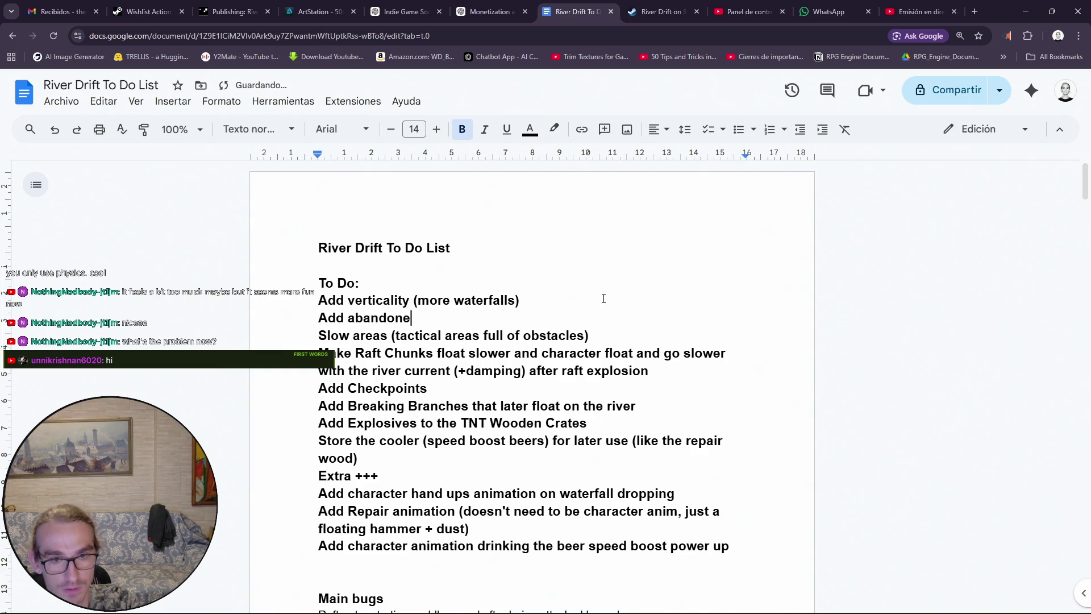
pyautogui.write('ple')
pyautogui.write(' area')
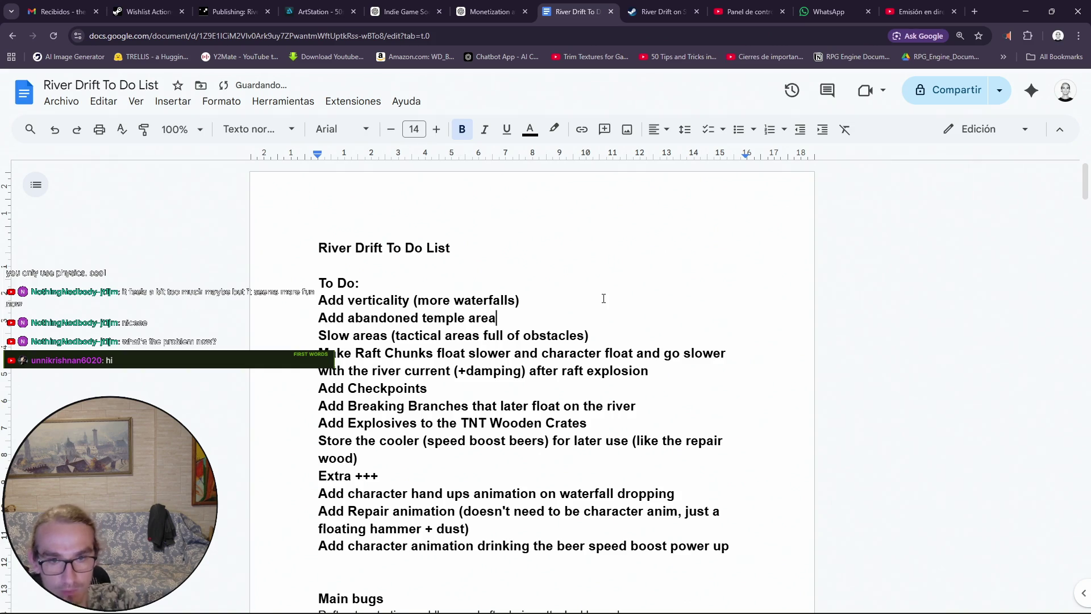